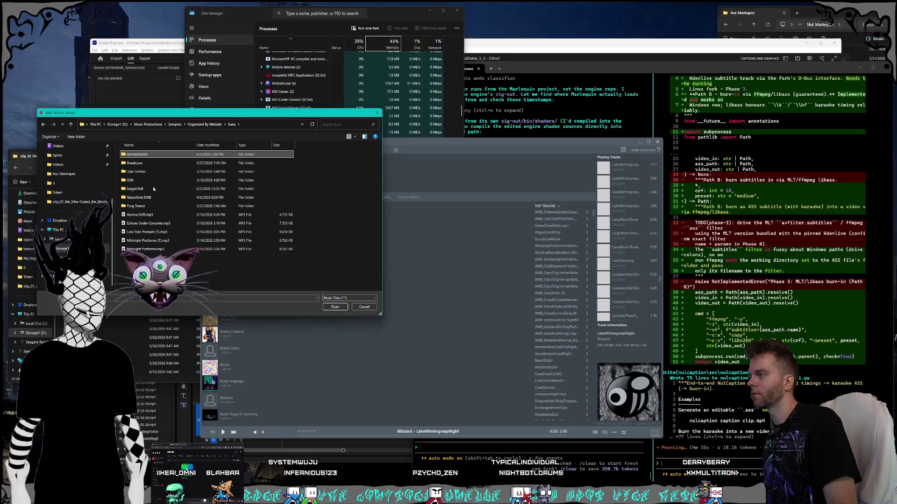
Add all mp3 files from the AnimeElectro folder to the MusicBee library.
double_click(142, 155)
scroll(149, 159, down, 10)
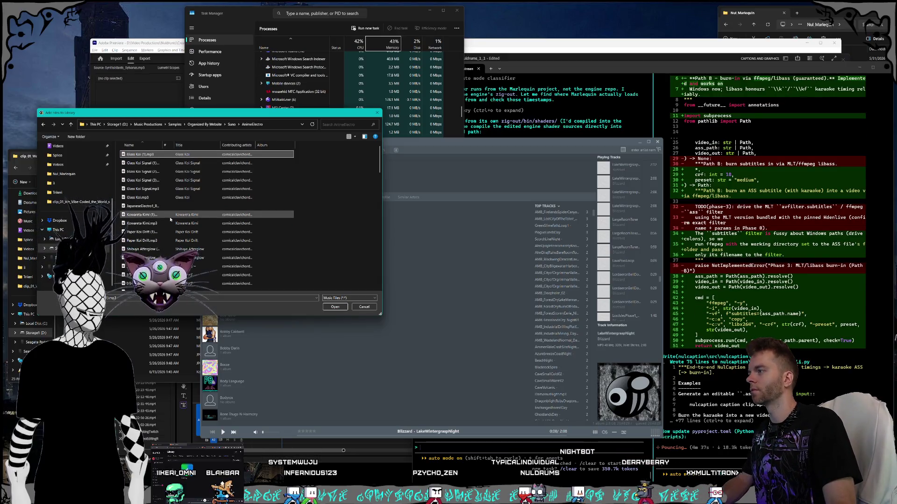
key(ctrl+a)
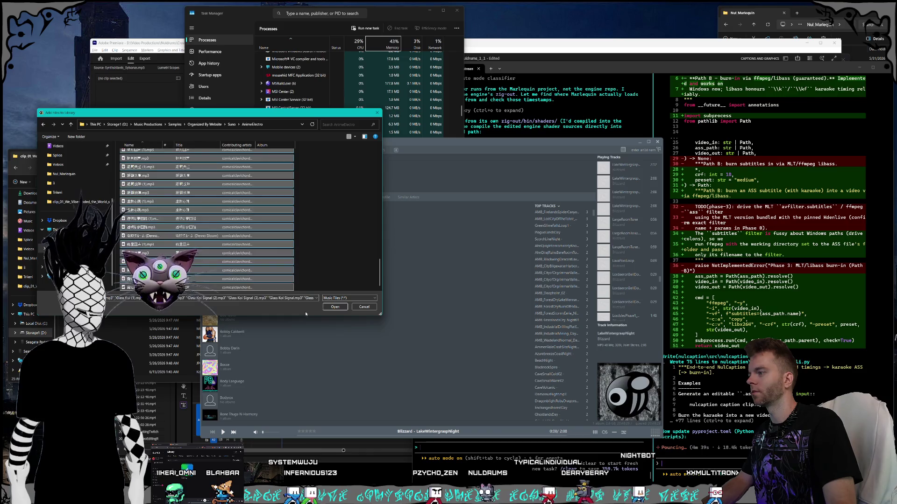
click(333, 308)
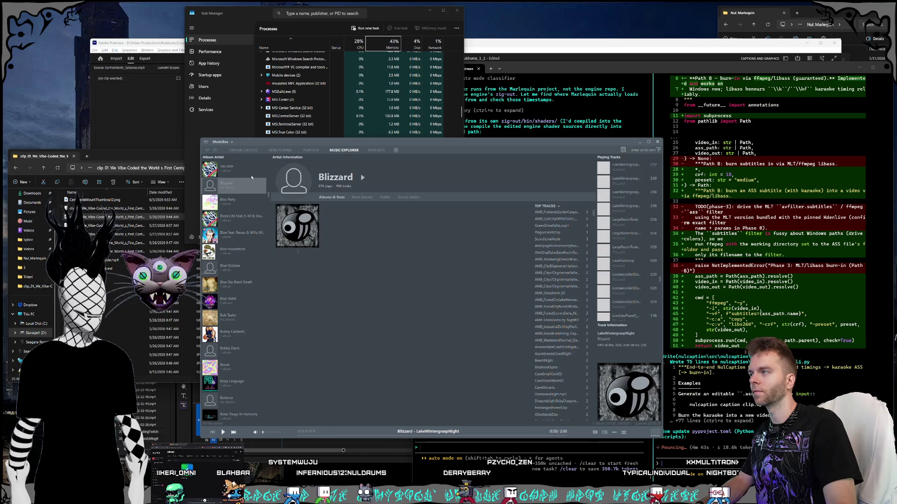
Create a new playlist named 'AmbientTechno' in the Playlist Explorer and save it.
click(311, 150)
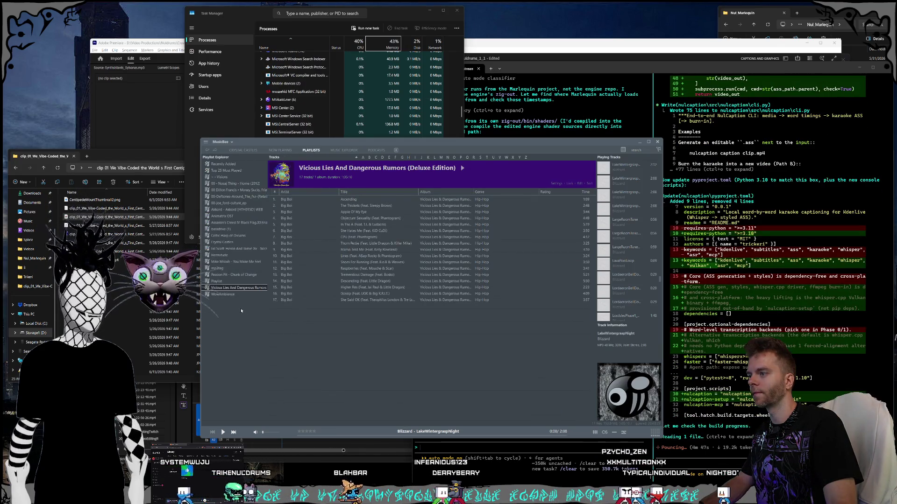
right_click(237, 307)
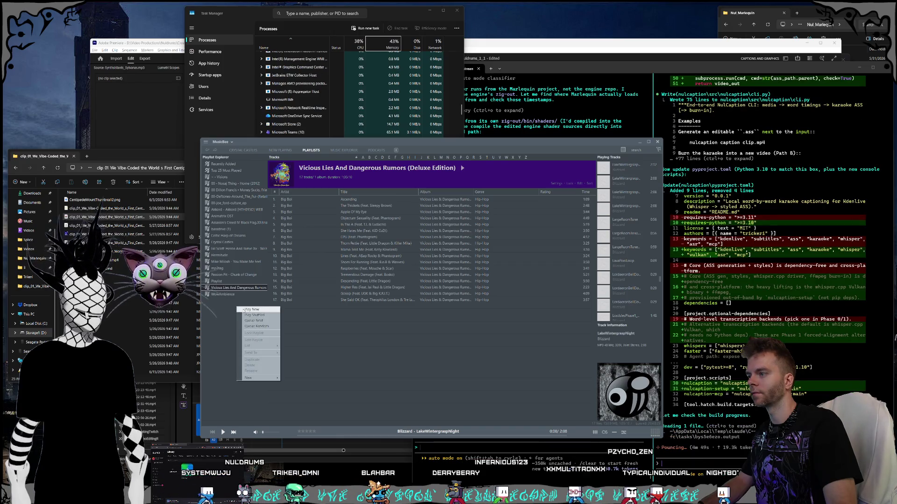
mouse_move(260, 377)
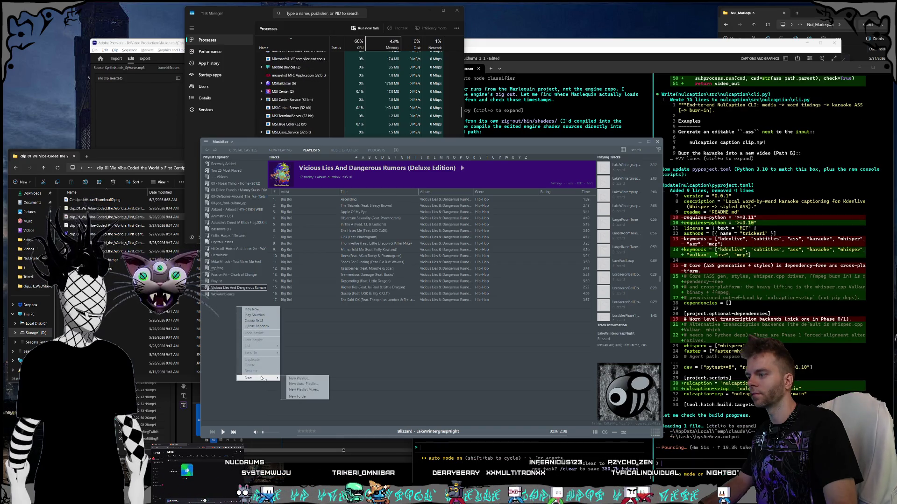
click(299, 379)
text(A)
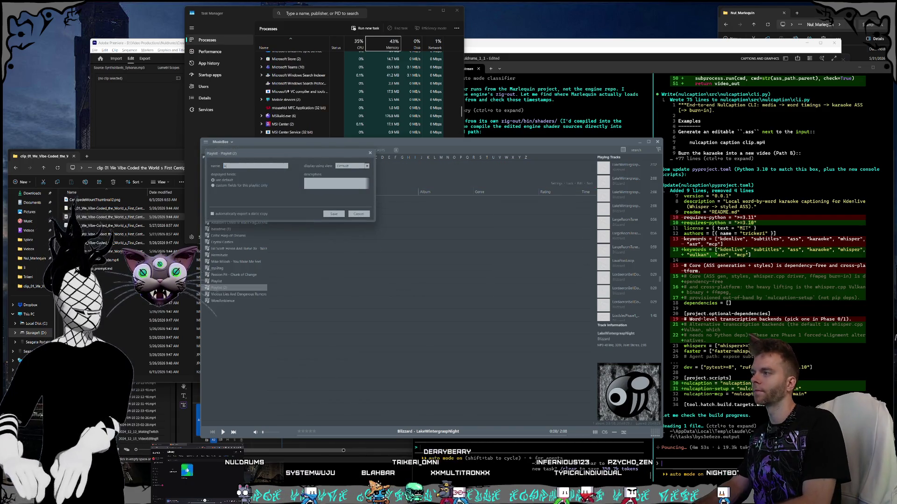
text(mbientTechno)
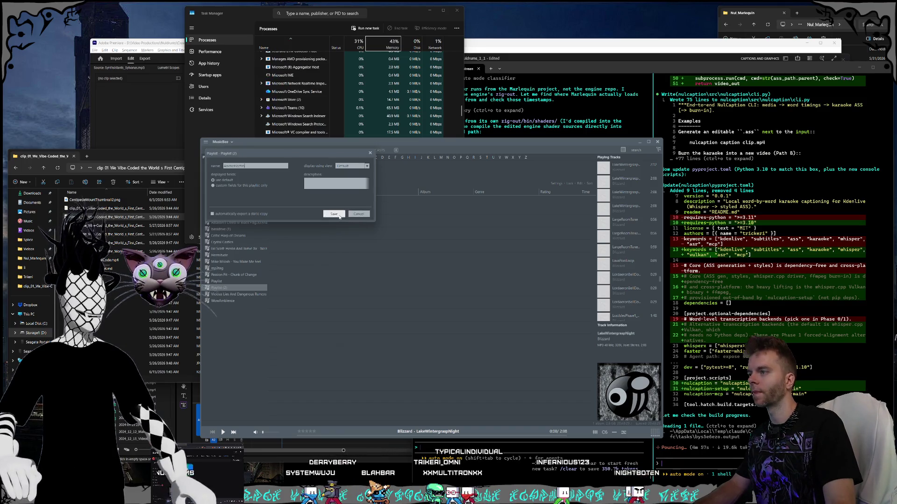
click(340, 217)
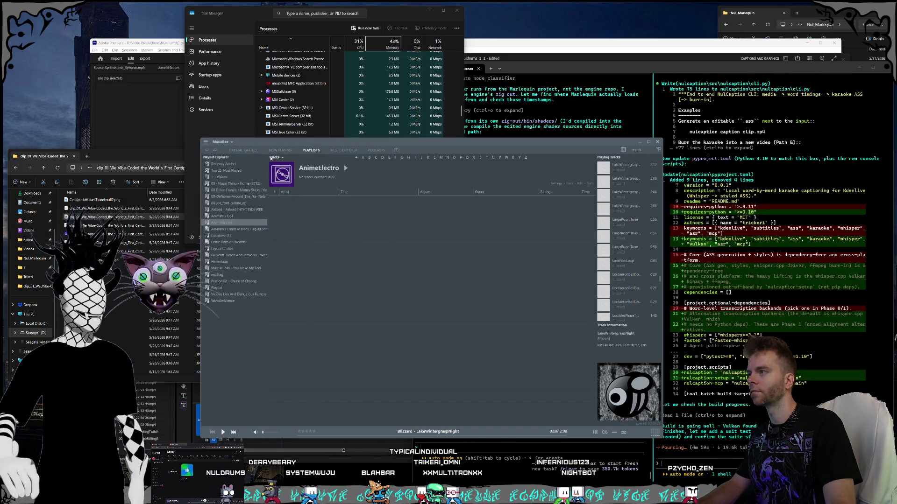
In the music explorer, show the (Unknown) Album Artist page and check the list options.
click(346, 151)
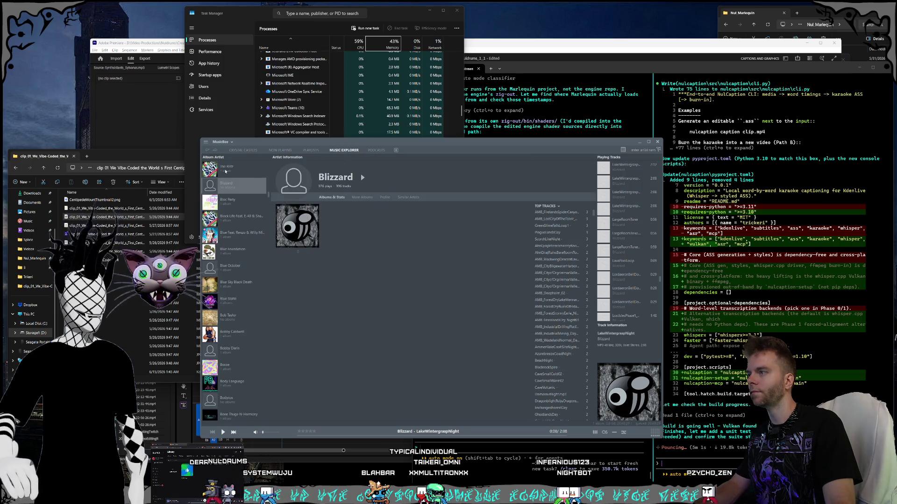
scroll(236, 168, up, 10)
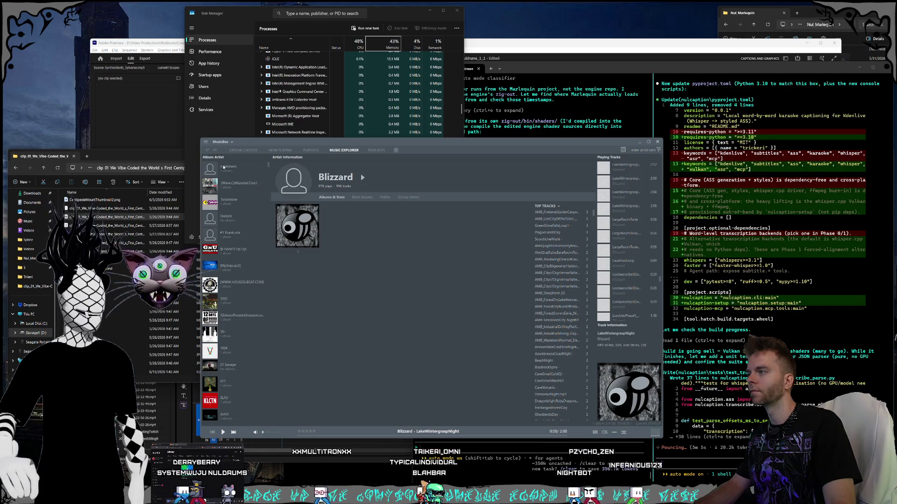
click(217, 165)
click(218, 158)
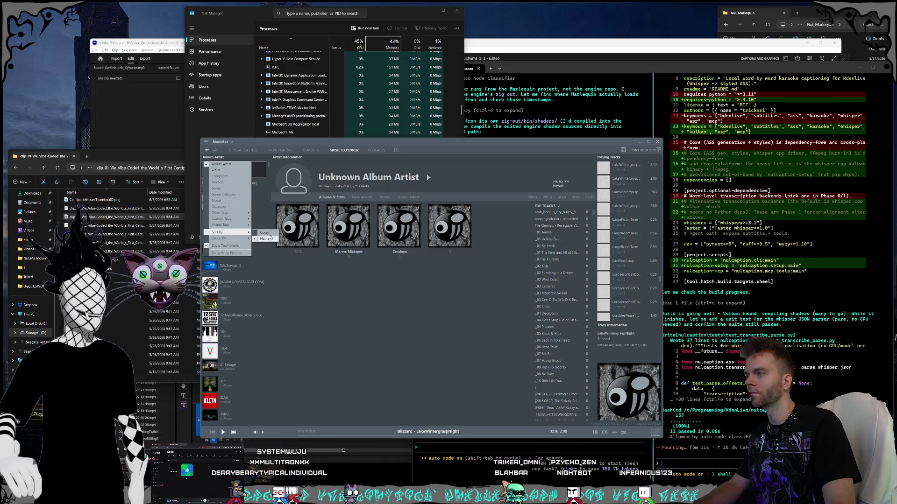
click(251, 165)
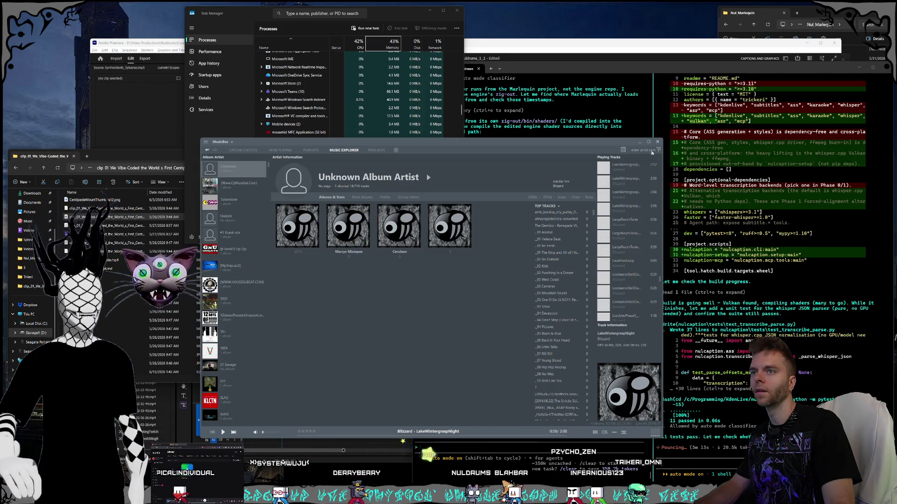
Search for 'suno', open the Suno artist, then return to the (Unknown) page.
click(650, 150)
text(suno)
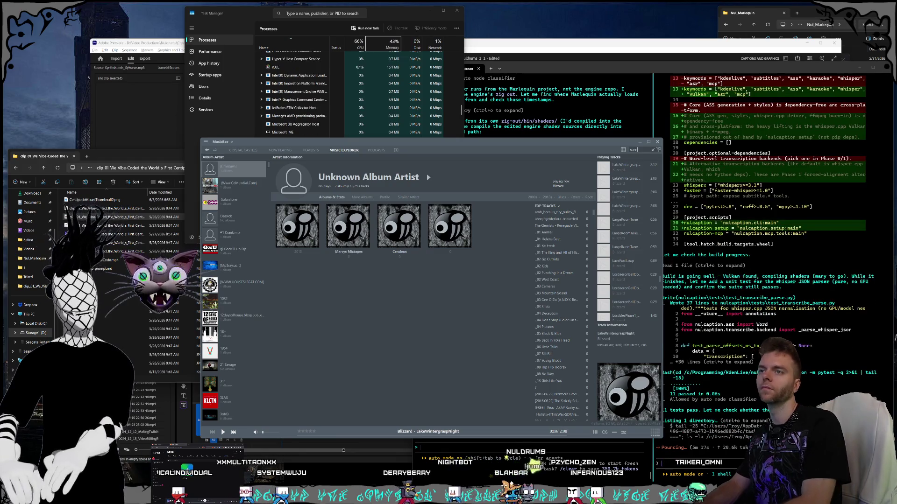
key(Return)
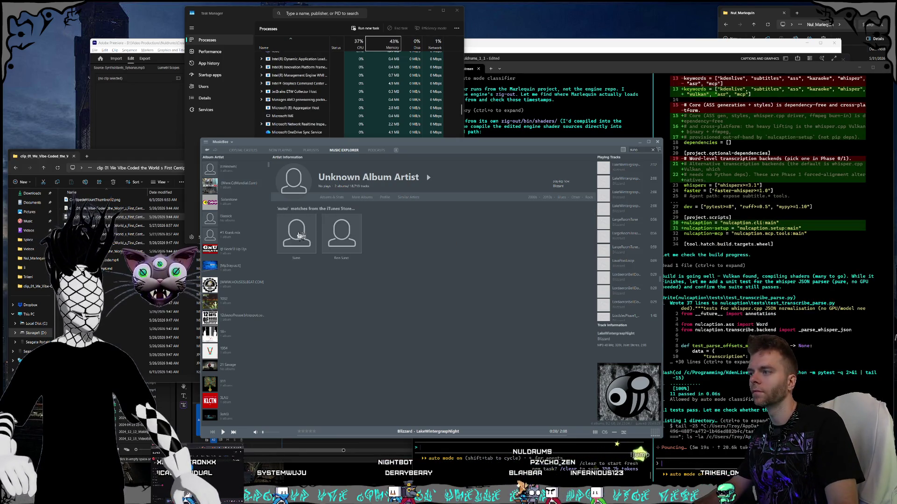
click(302, 236)
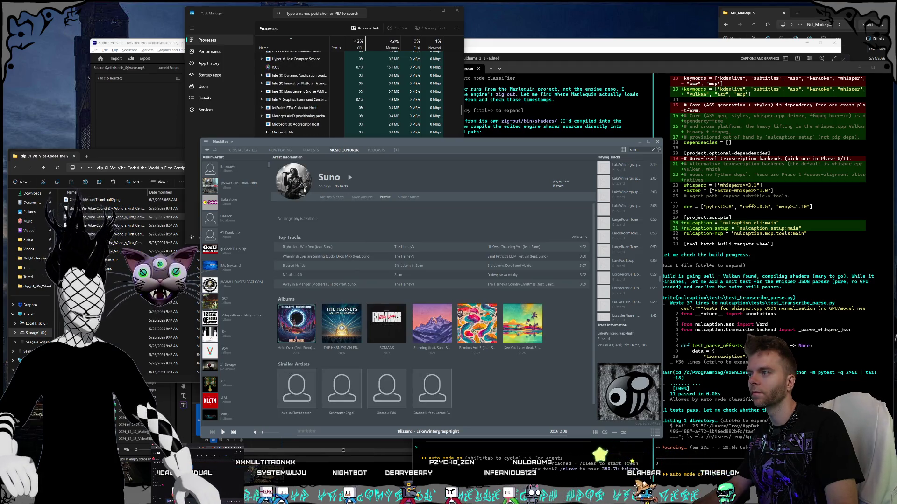
click(229, 167)
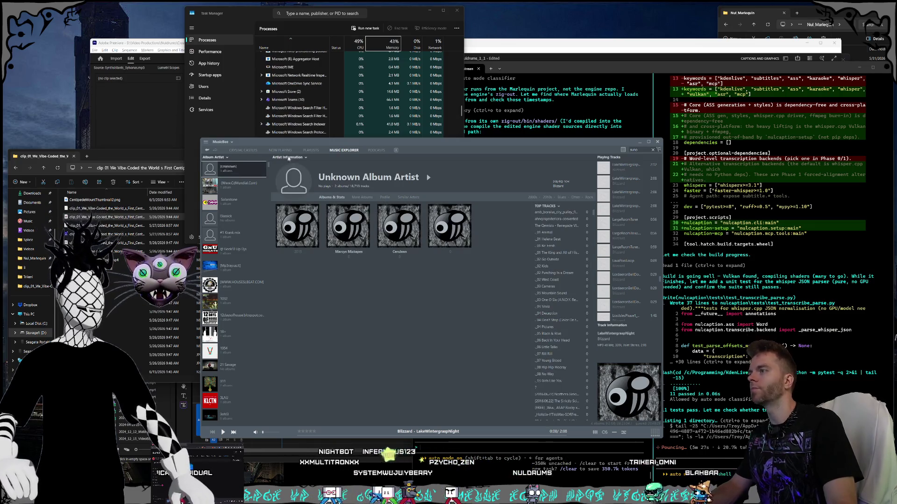
scroll(246, 169, down, 8)
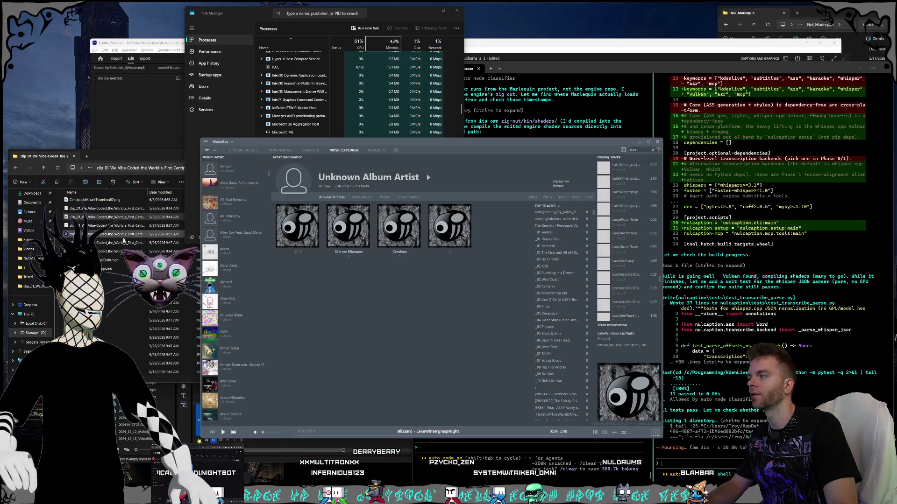
Switch to the file browser and back, then check the playlists view's track-list options.
click(155, 246)
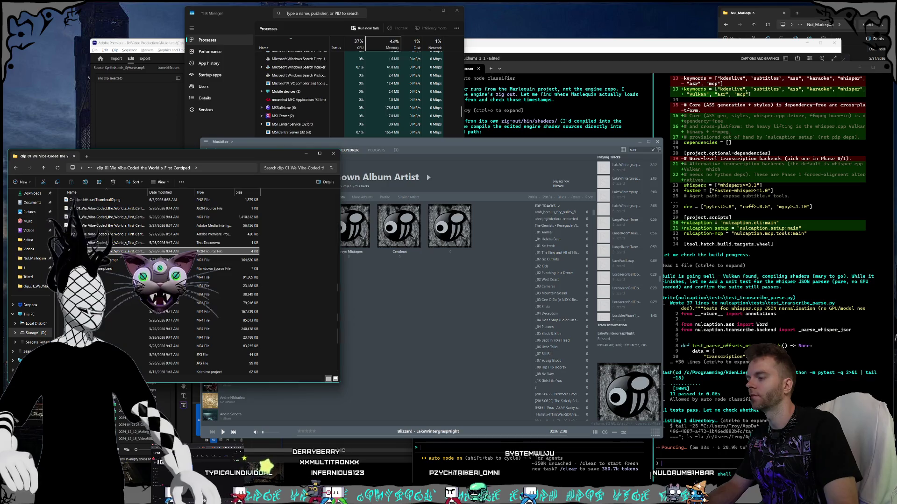
click(418, 352)
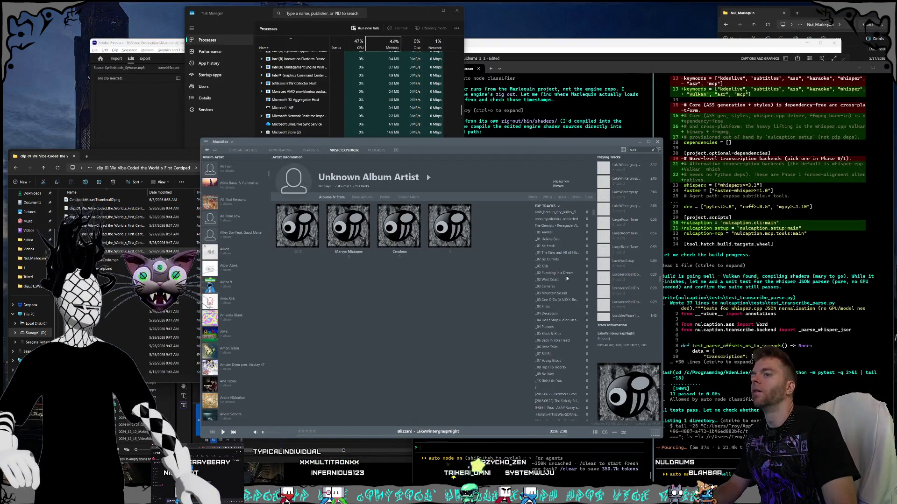
scroll(568, 274, down, 1)
scroll(567, 274, up, 1)
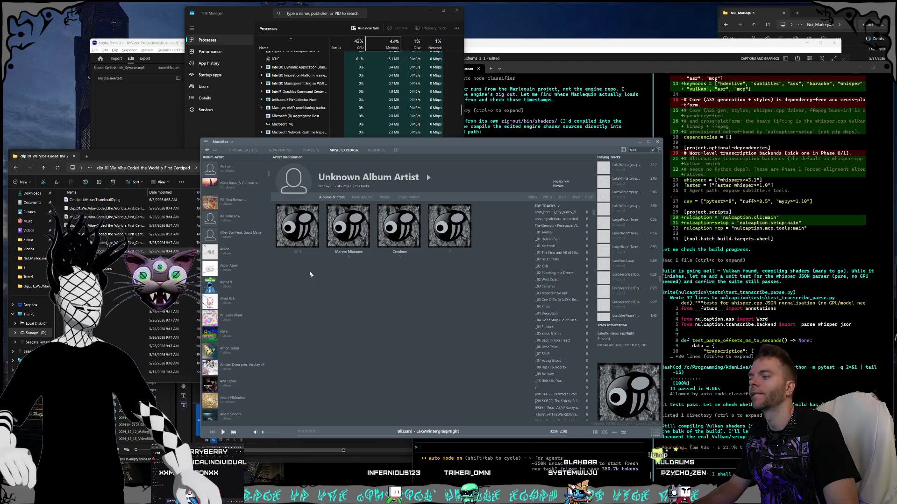
click(308, 151)
right_click(305, 218)
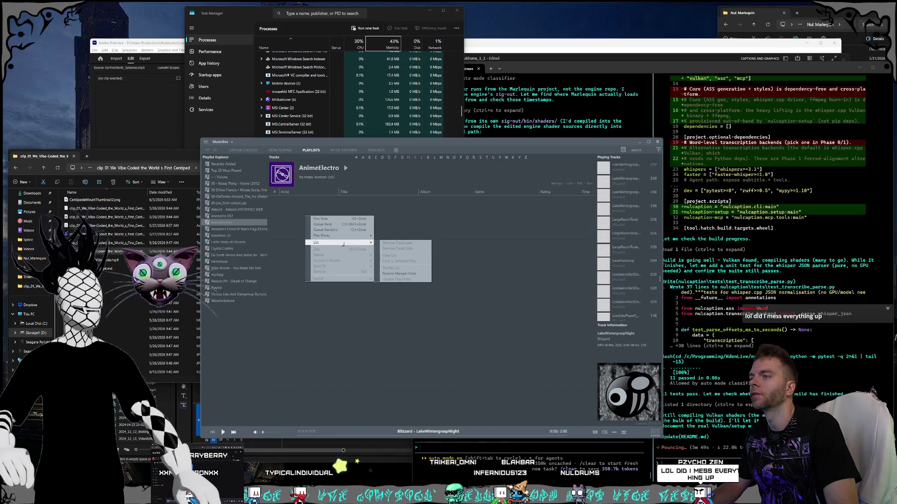
click(431, 235)
List artists in the music explorer, show the Solarstone artist page, and bring Task Manager forward.
click(345, 151)
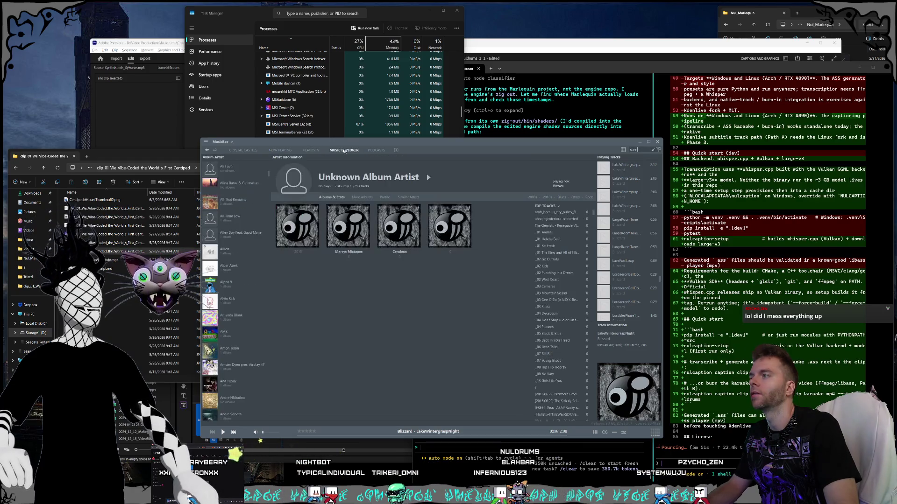
click(210, 157)
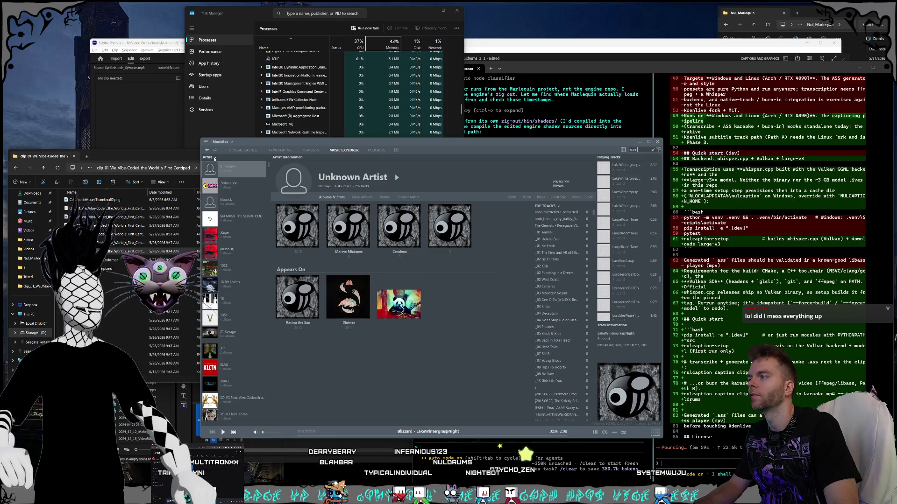
click(207, 158)
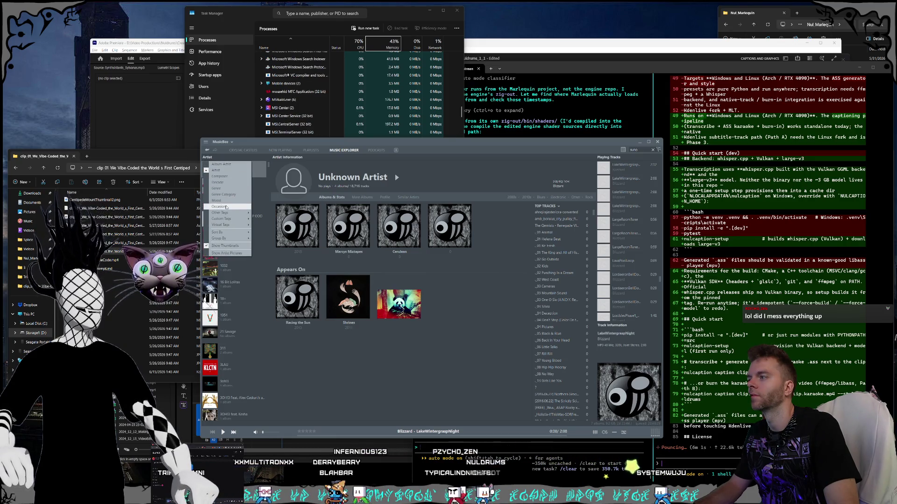
mouse_move(226, 234)
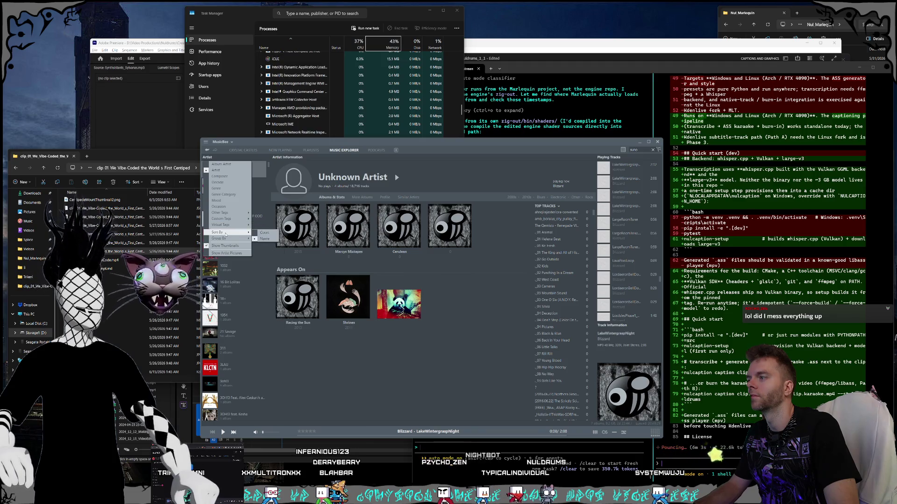
click(319, 336)
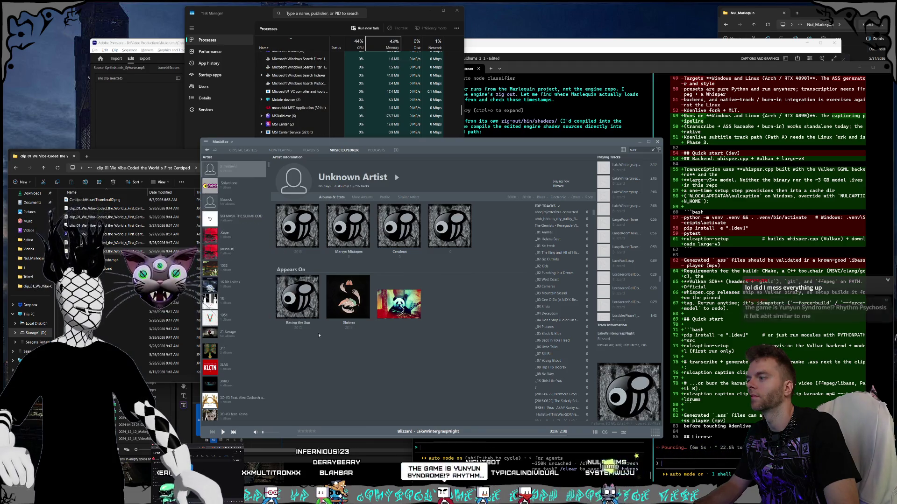
click(234, 185)
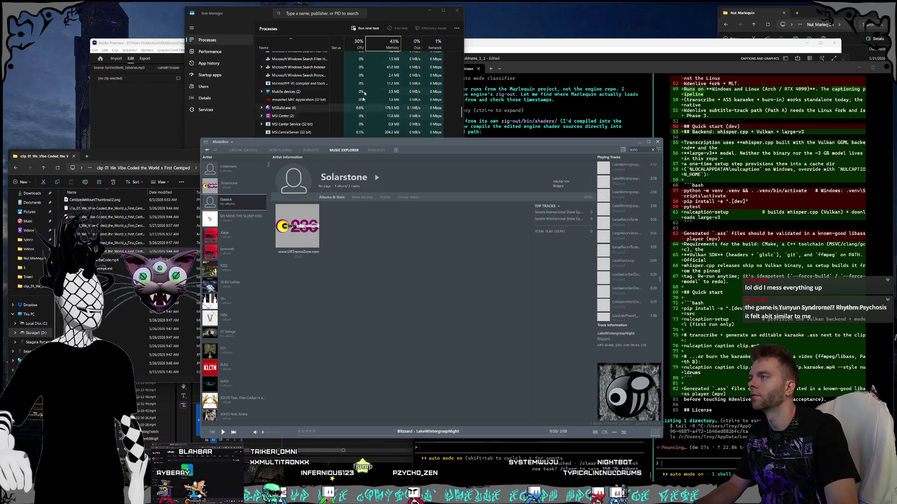
click(229, 137)
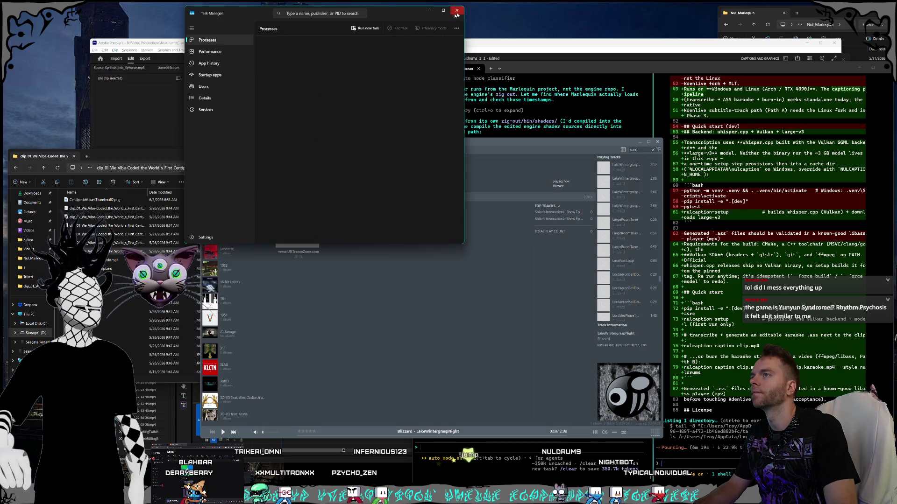
Close Task Manager, move MusicBee up-left, and scroll the artist list down.
click(458, 11)
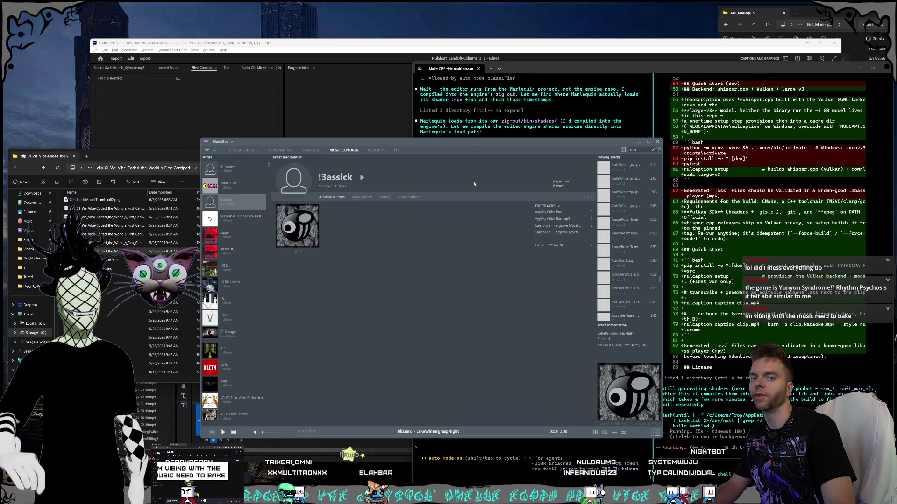
drag(332, 142, 186, 83)
scroll(99, 168, down, 5)
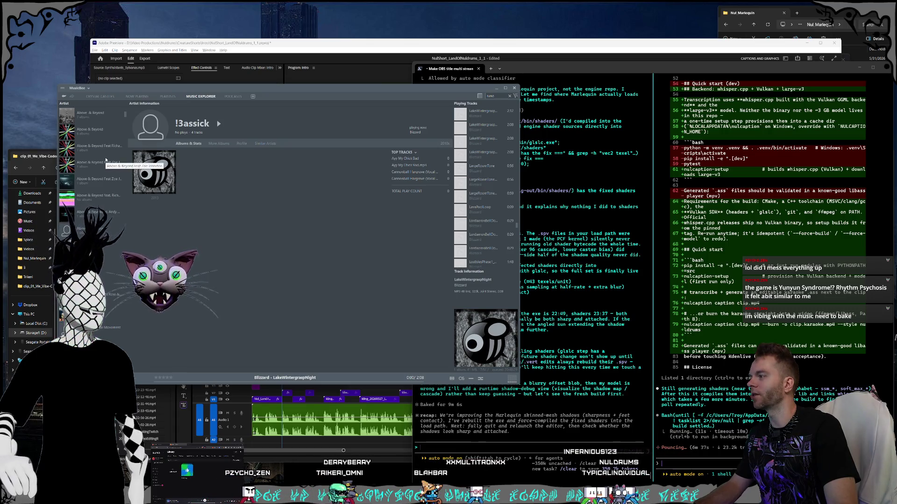
scroll(106, 159, down, 3)
scroll(102, 169, down, 10)
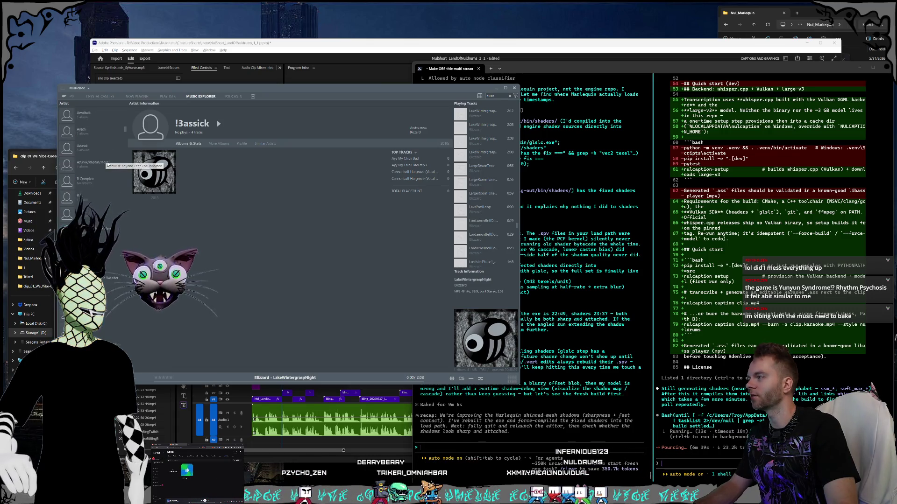
mouse_move(125, 161)
mouse_down()
mouse_move(134, 369)
mouse_move(140, 329)
mouse_up()
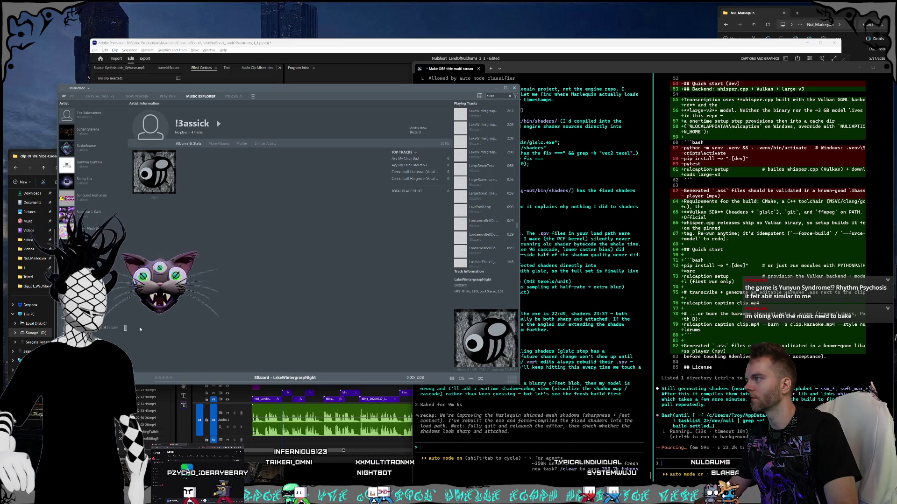
Show the (Unknown) artist's tracks, scroll Top Tracks, then minimize MusicBee with Win+Down.
mouse_move(139, 330)
mouse_down()
mouse_move(142, 157)
mouse_move(126, 110)
mouse_up()
click(100, 117)
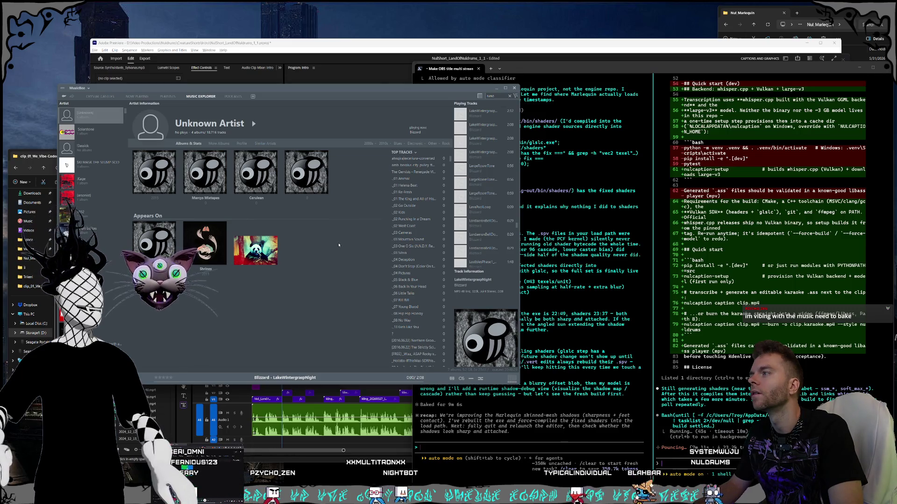
scroll(424, 190, down, 10)
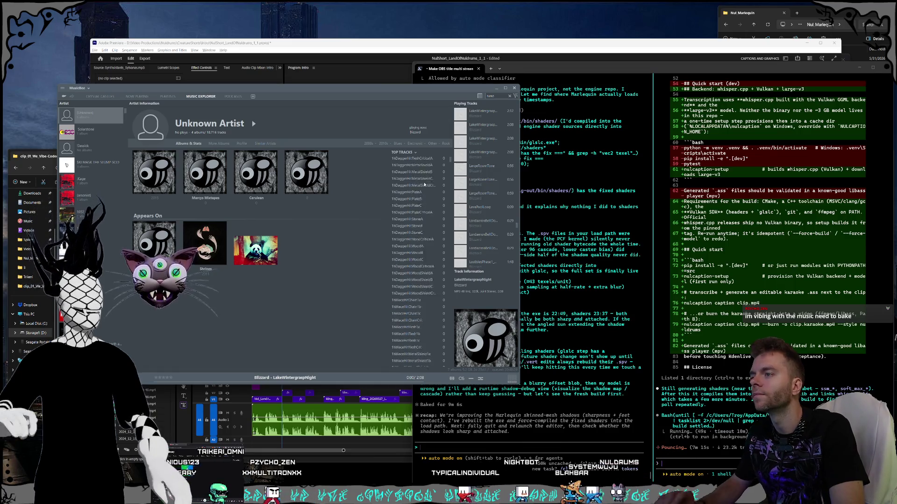
scroll(430, 185, down, 10)
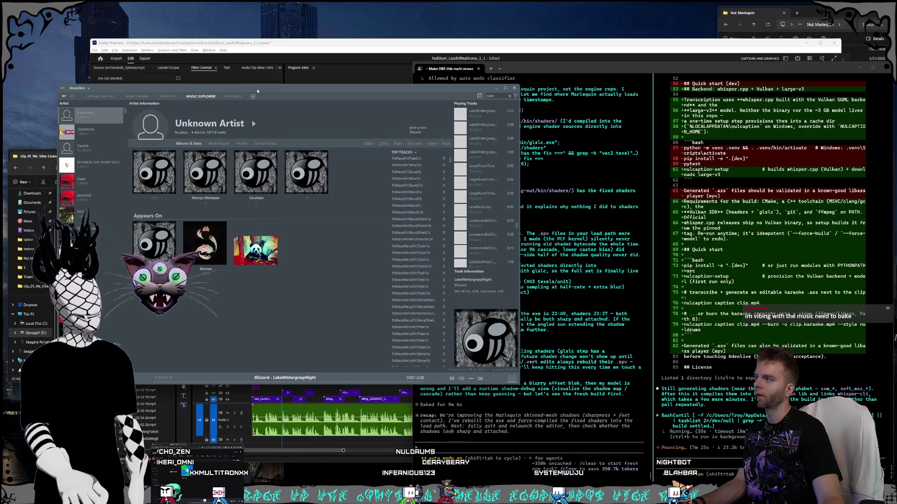
key(super+Down)
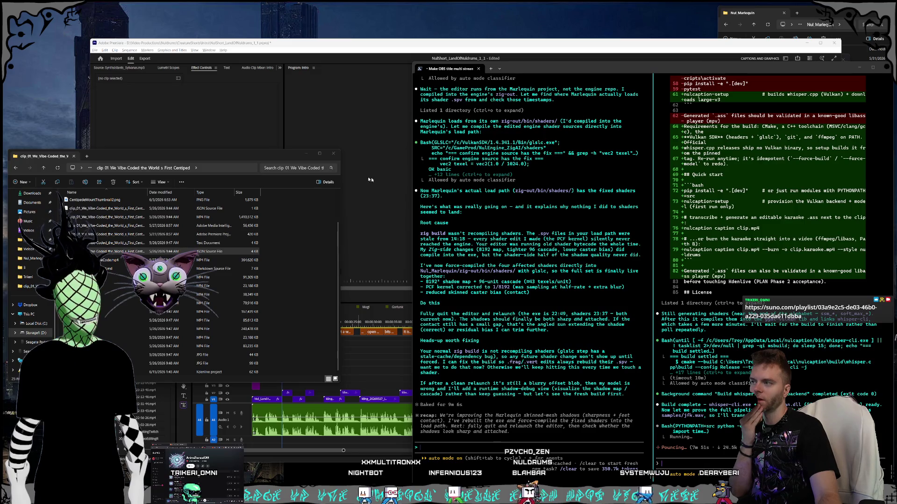
Start Kdenlive via system search 'kd' and open the recent Centipede project.
drag(224, 157, 225, 123)
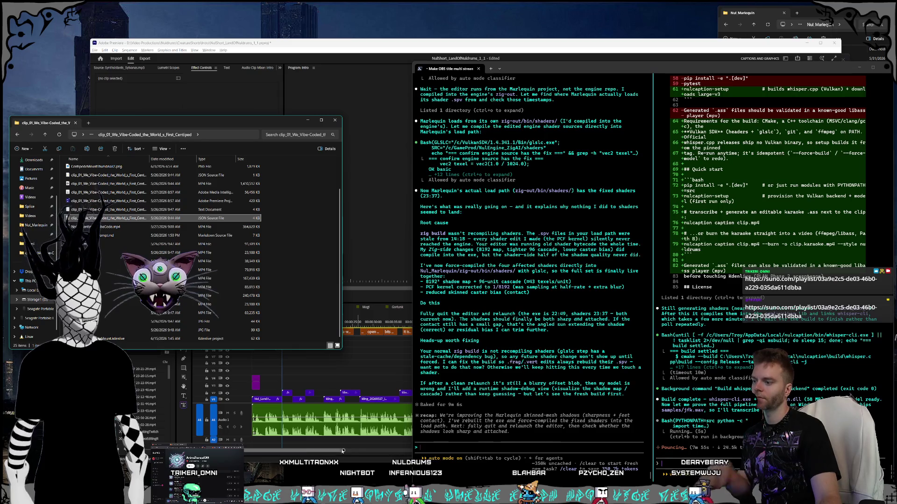
key(super)
text(kden)
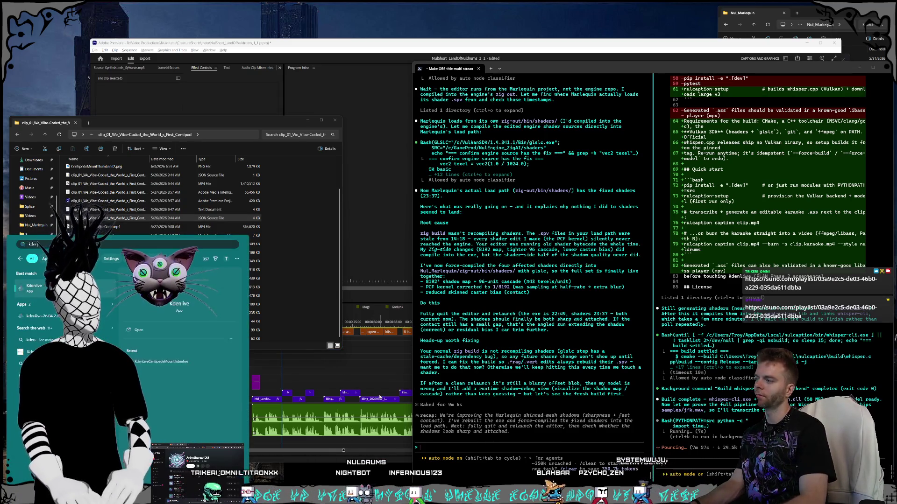
key(Return)
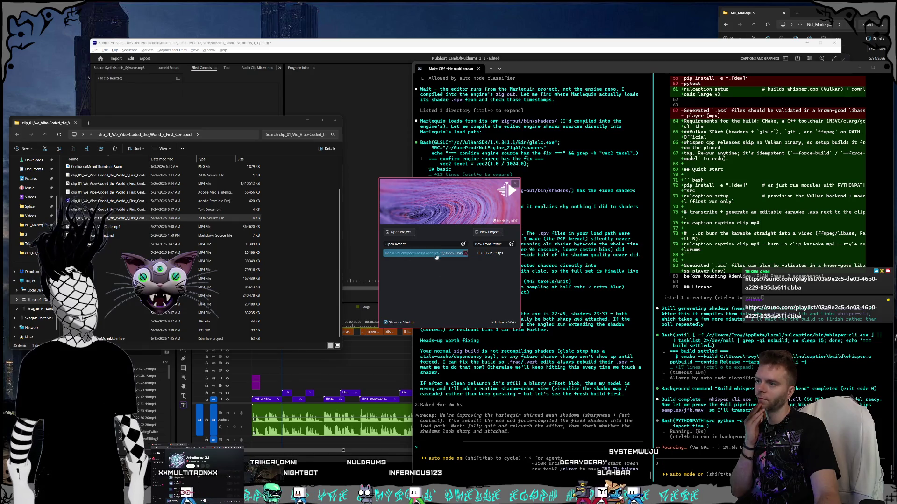
double_click(408, 253)
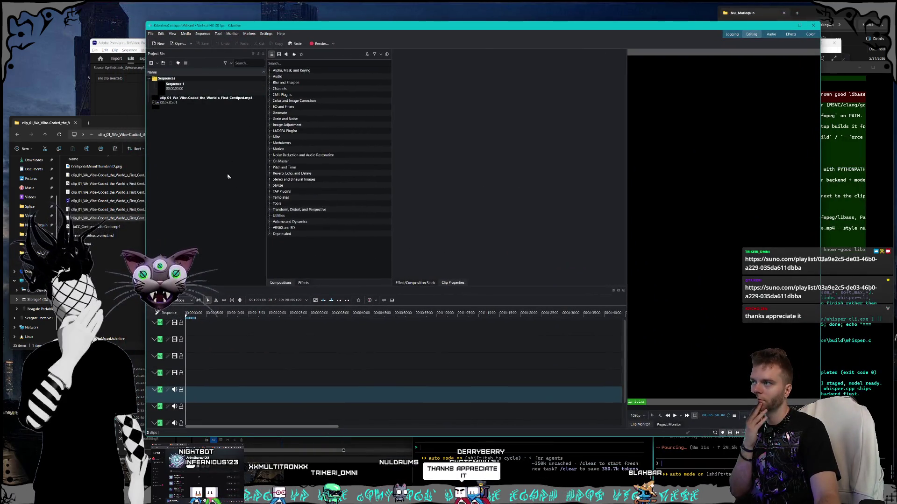
Drag the Centipede clip from the bin onto V1/A1, keeping preview resolution at 1080p.
click(194, 105)
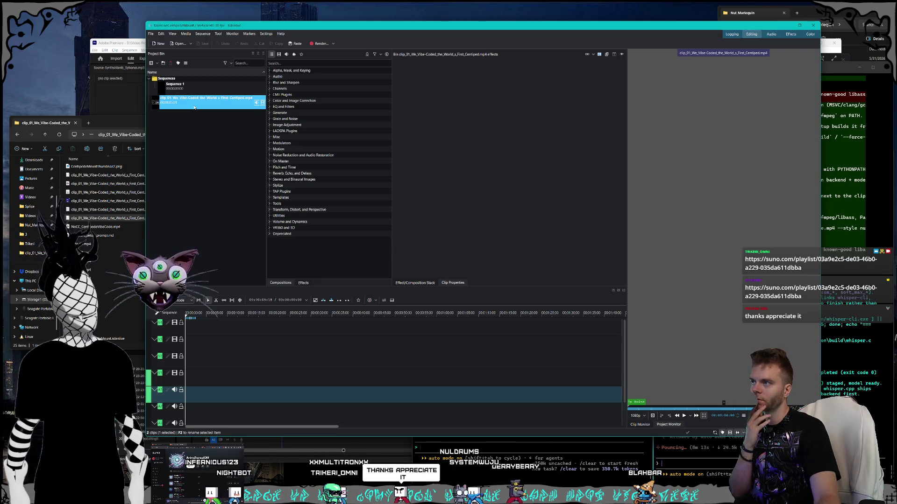
mouse_move(194, 107)
mouse_down()
mouse_move(237, 326)
mouse_move(381, 369)
mouse_up()
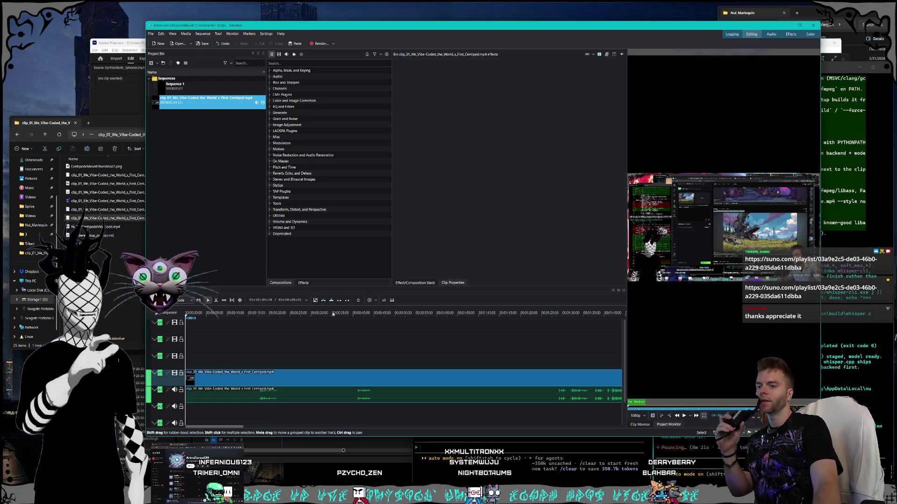
click(639, 416)
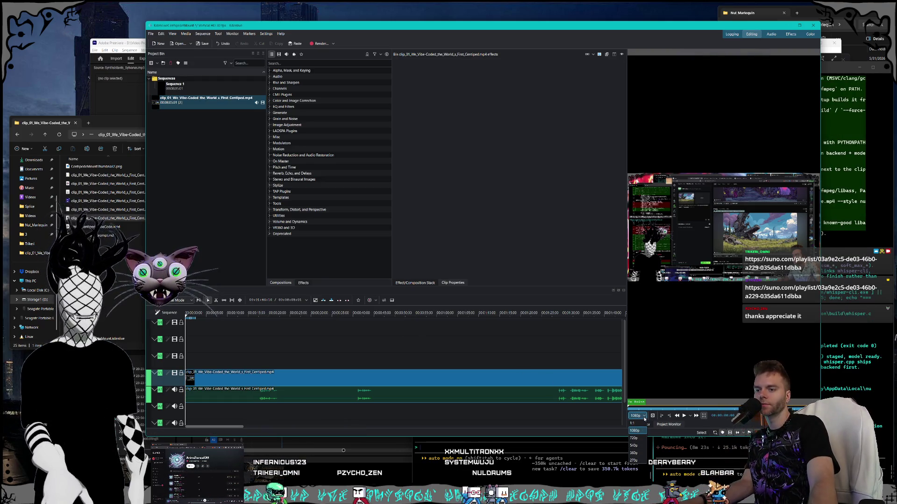
click(644, 419)
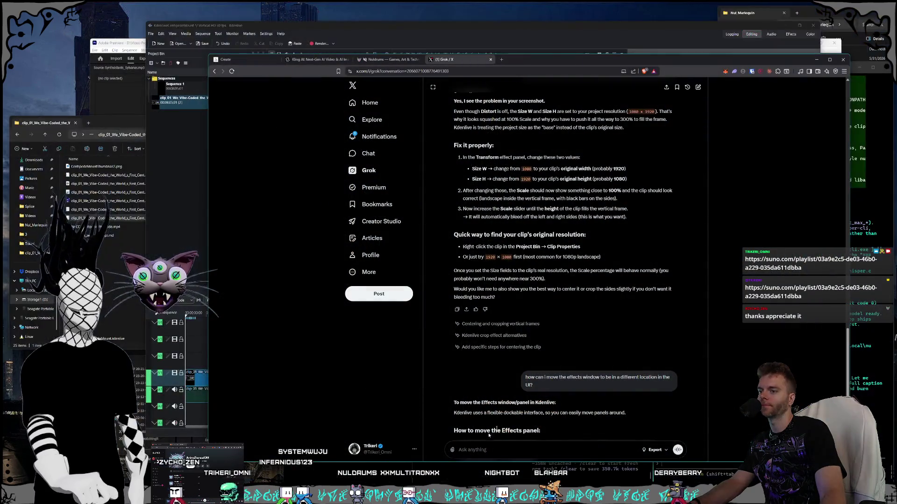
Ask Grok where to save a changed Kdenlive layout that didn't stick.
scroll(508, 450, down, 5)
click(508, 451)
text(I)
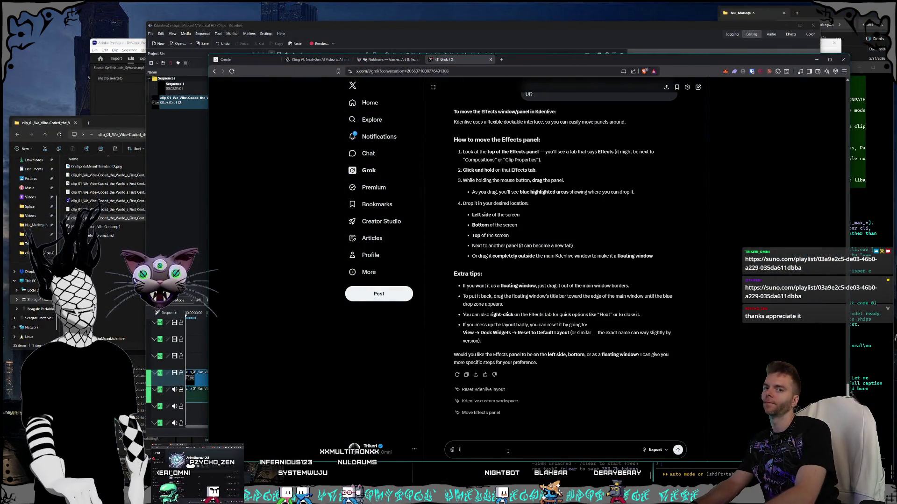
text( just changed the la)
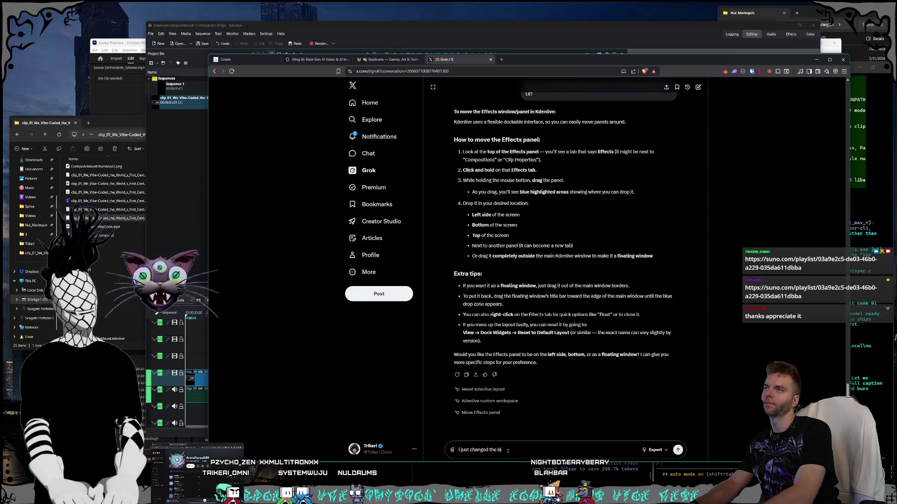
text(yout and it didn't save, wh)
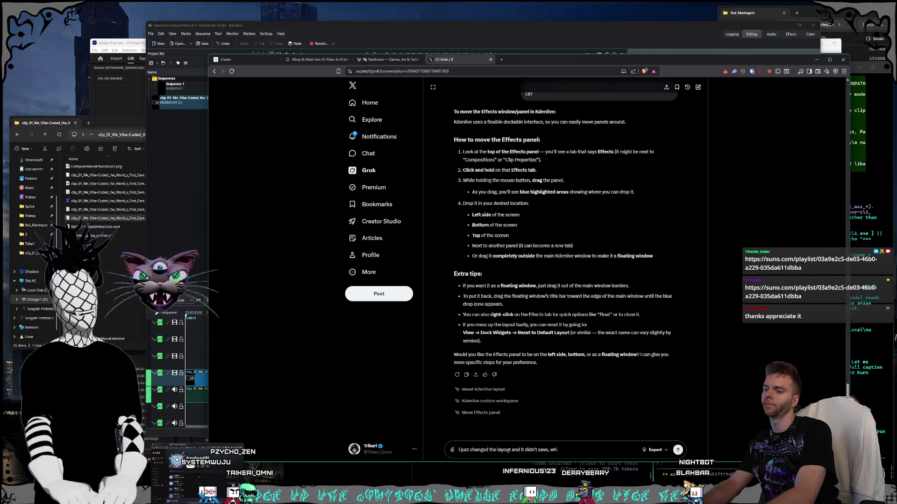
text(ere do i go to save)
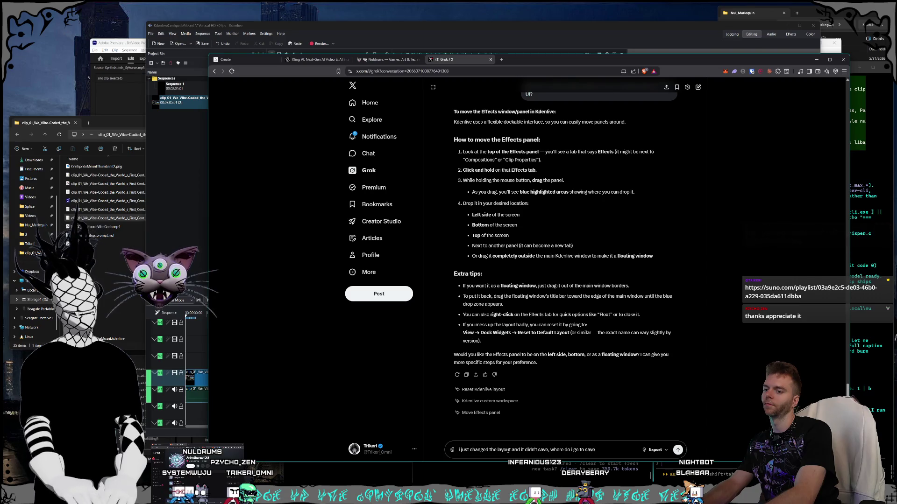
key(Return)
key(alt+Tab)
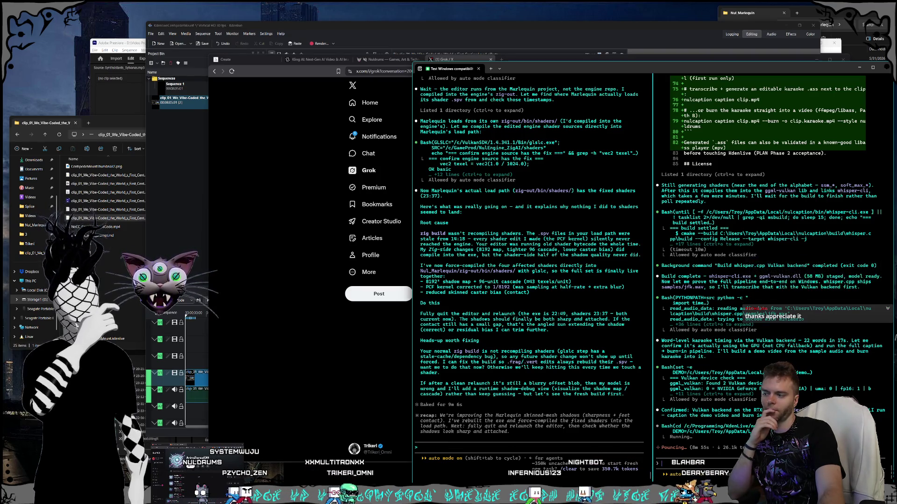
View plan limits on Claude desktop's Usage settings page, then return to the terminal.
key(alt+Tab)
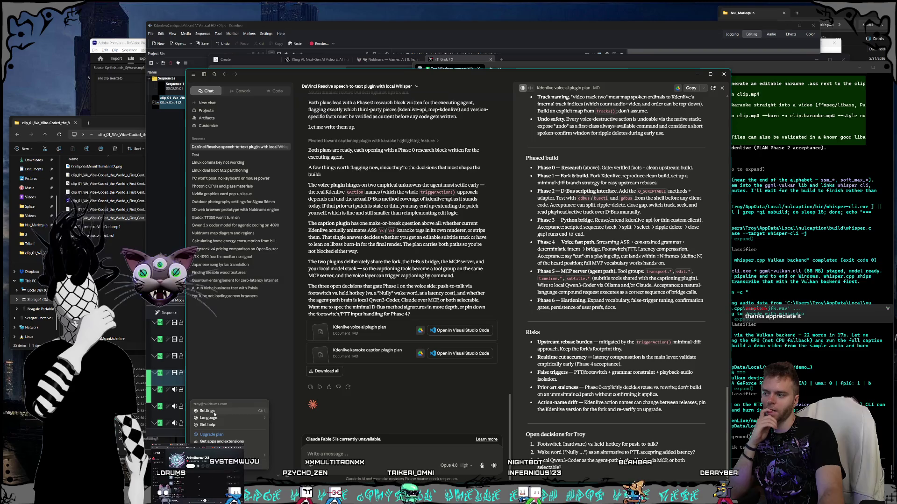
key(ctrl+comma)
click(340, 242)
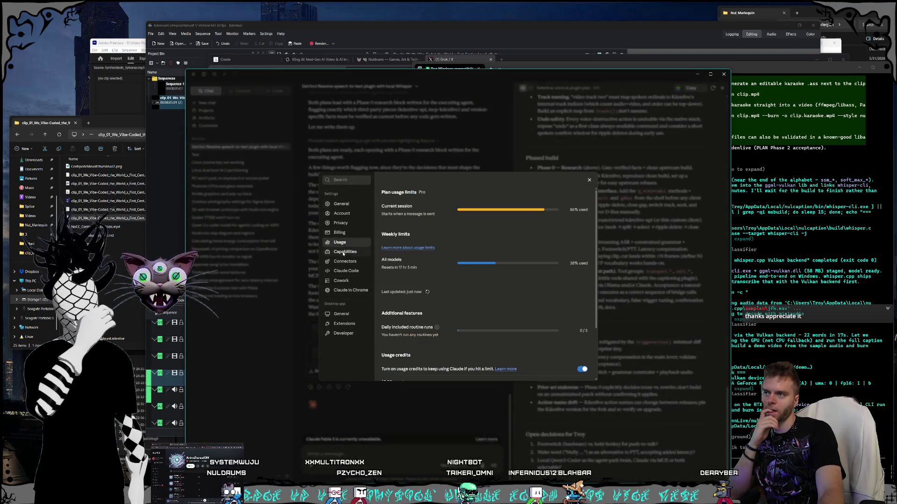
key(alt+Tab)
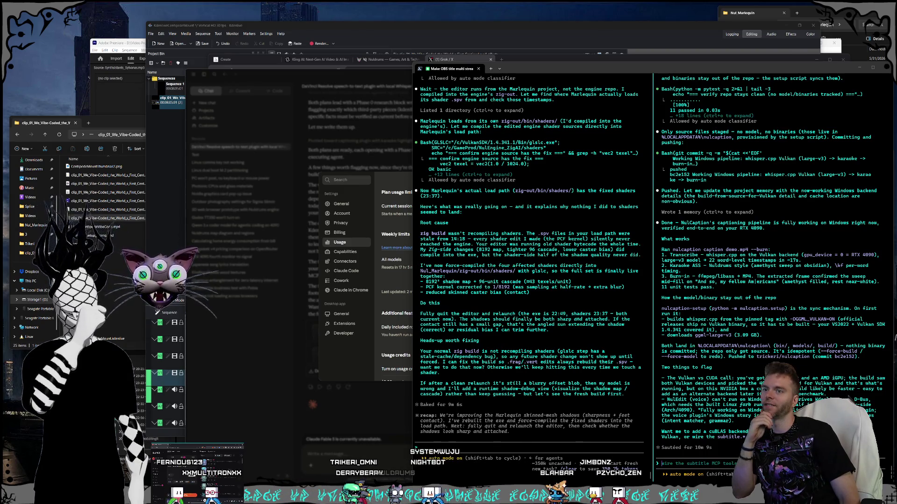
Tell the right-hand Claude Code session that Vulkan is wanted for compatibility as the only backend.
click(696, 365)
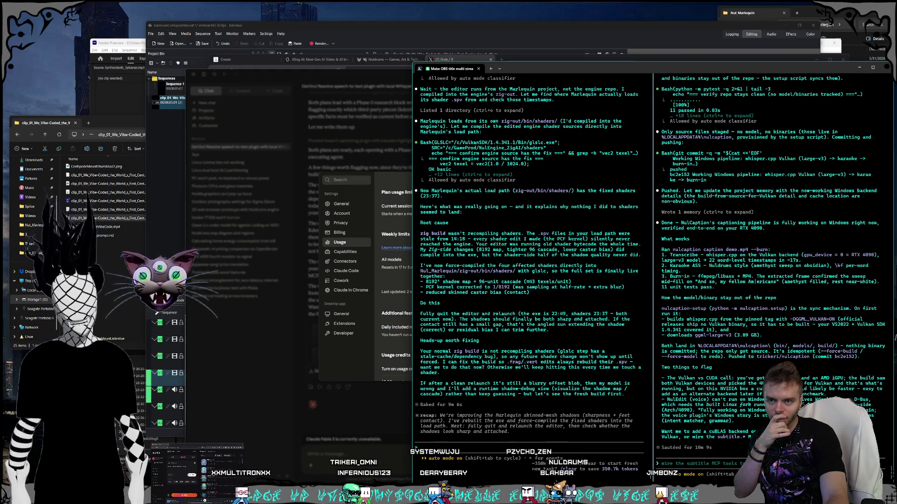
text(i want vulkan for compatib)
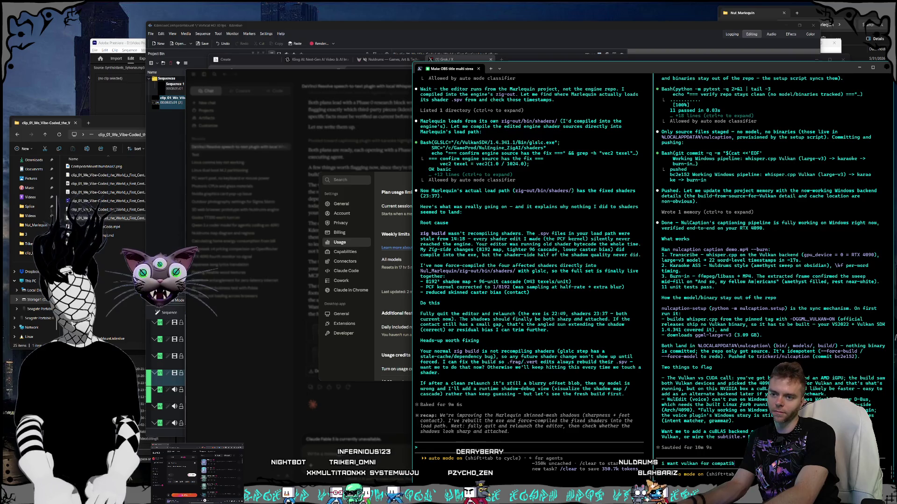
key(BackSpace)
text(il)
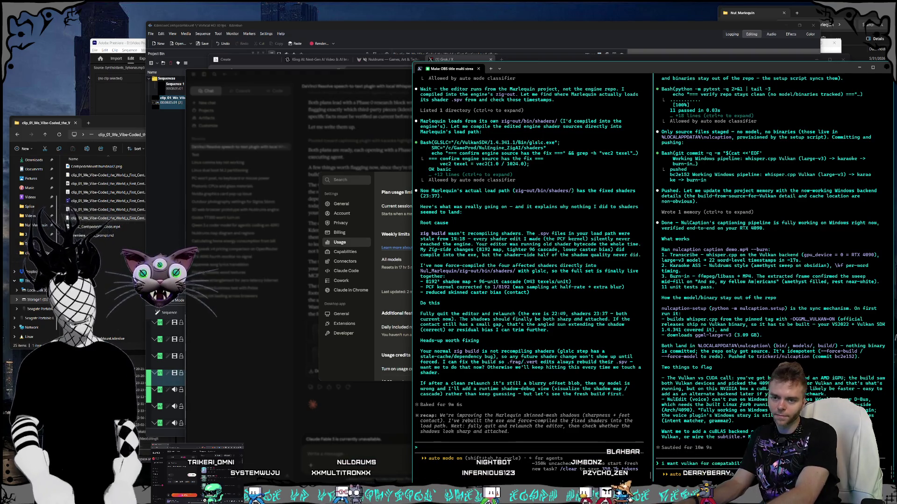
text(only want to)
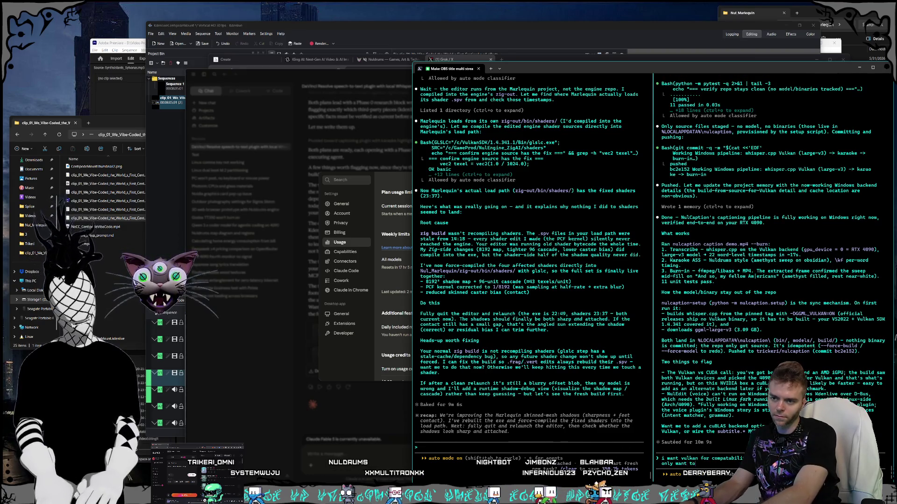
text(kan)
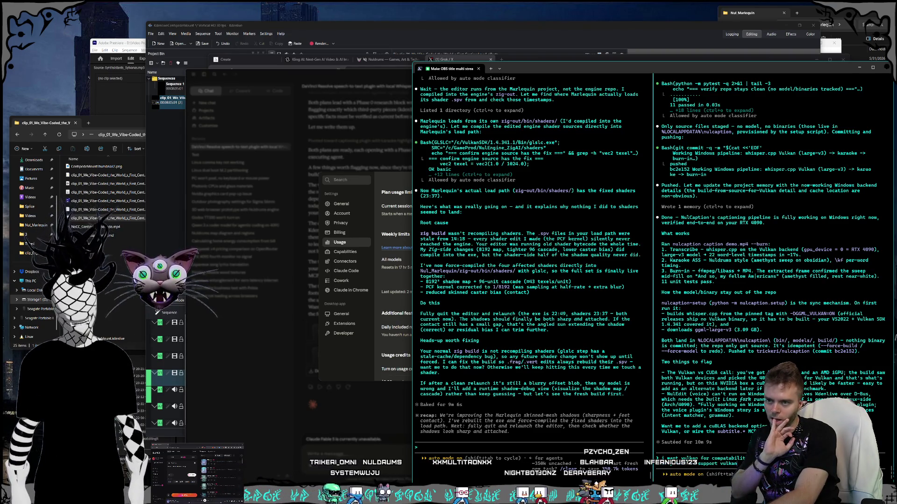
text(,)
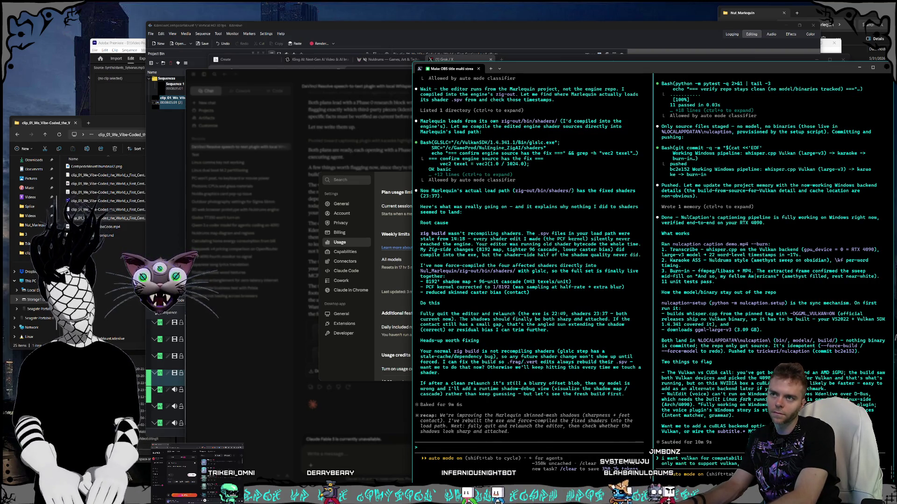
key(Return)
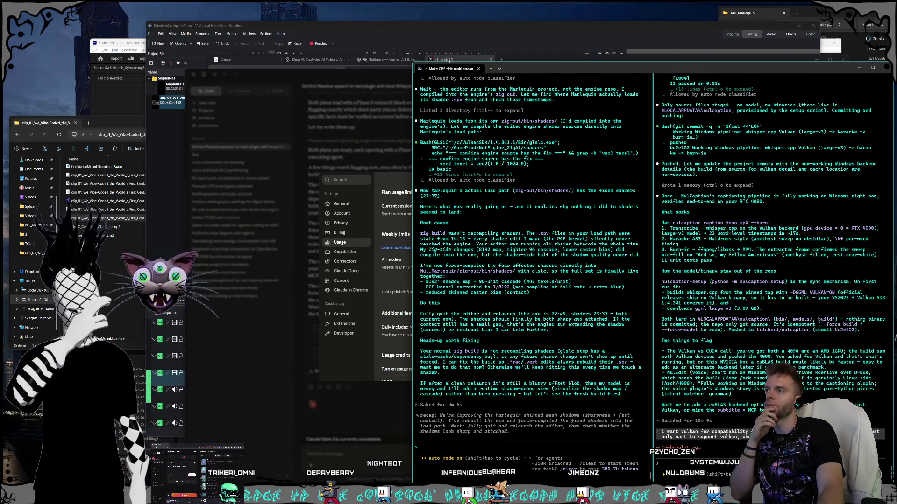
Read Grok's answer on saving a custom layout via View → Save Layout, then return to Kdenlive.
click(448, 60)
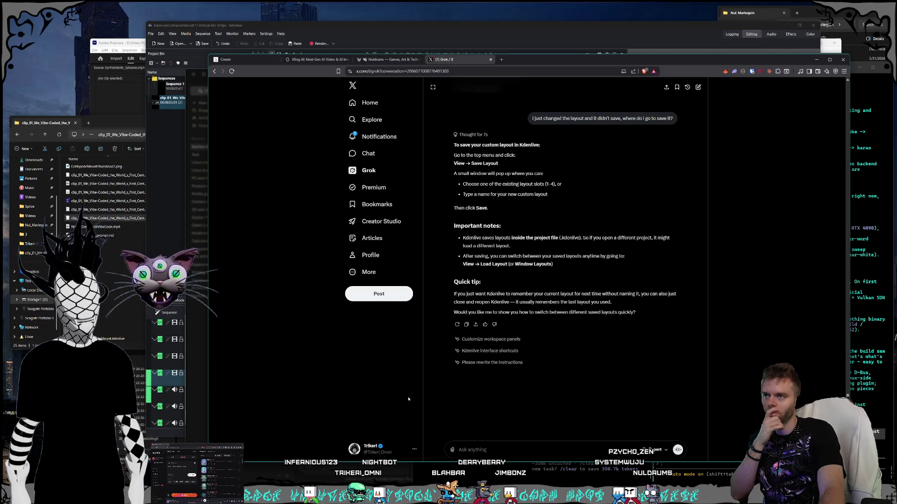
key(alt+Tab)
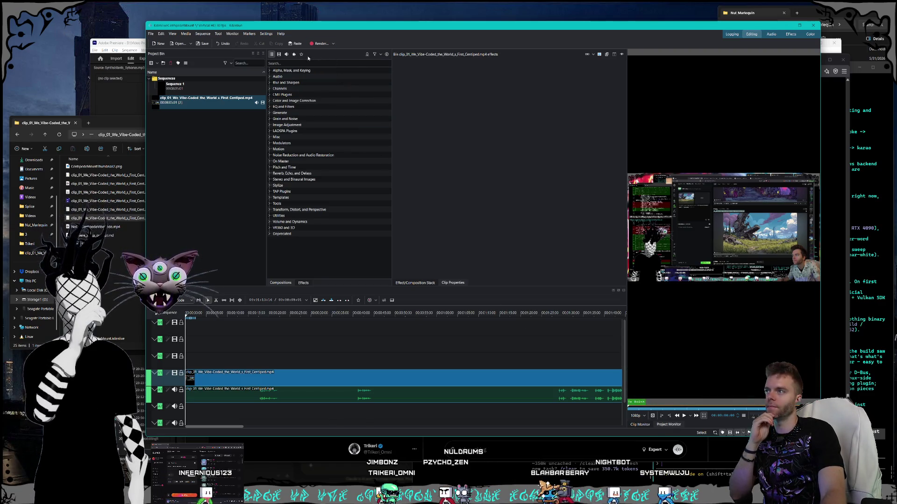
Dock the effects list under the project bin on the left, close Compositions, and place the Project Monitor beside the Clip Monitor.
mouse_move(310, 285)
mouse_down()
mouse_move(219, 318)
mouse_move(173, 187)
mouse_move(208, 200)
mouse_move(215, 189)
mouse_move(187, 299)
mouse_move(140, 294)
mouse_move(154, 241)
mouse_move(235, 243)
mouse_up()
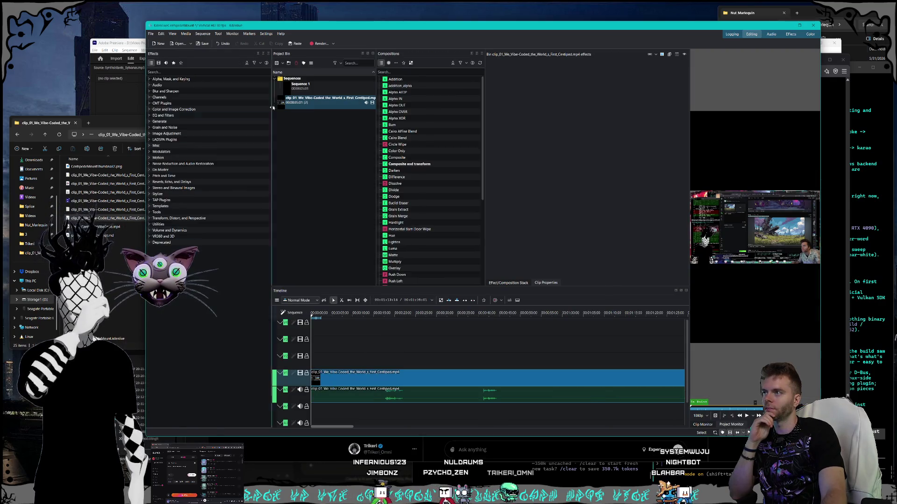
mouse_move(298, 54)
mouse_down()
mouse_move(195, 83)
mouse_move(209, 227)
mouse_move(208, 117)
mouse_up()
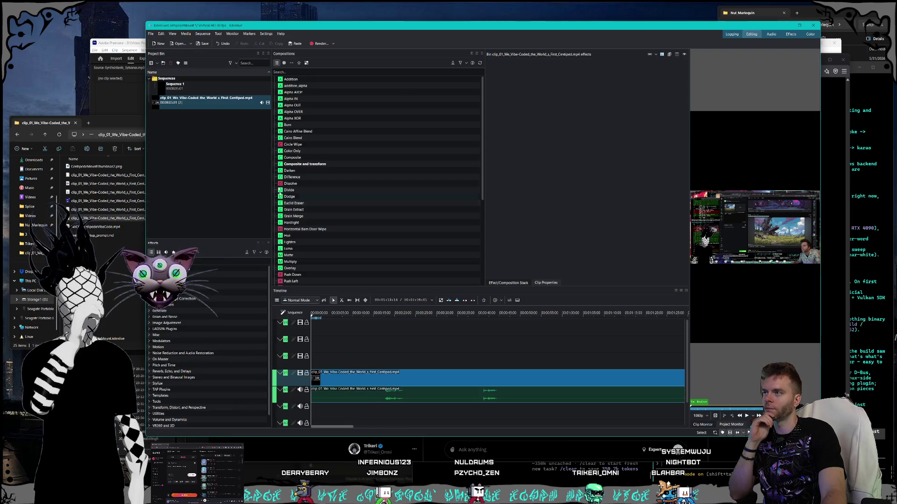
click(481, 54)
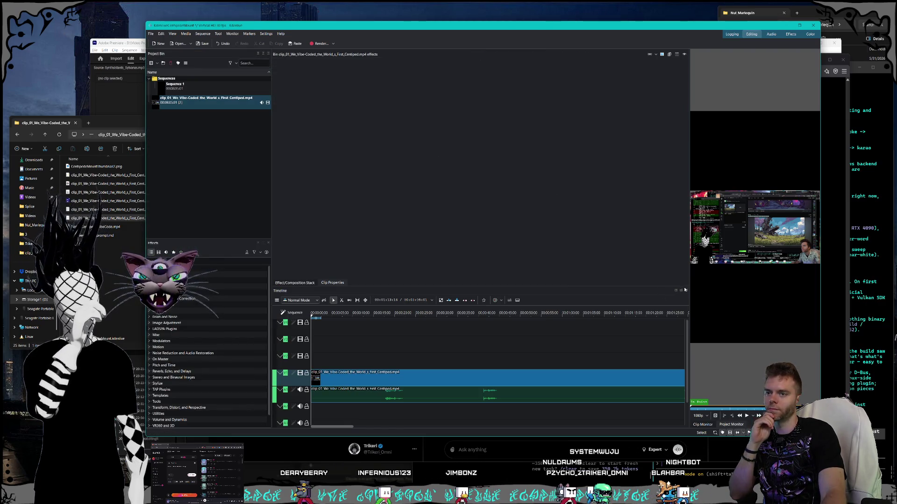
drag(689, 288, 669, 286)
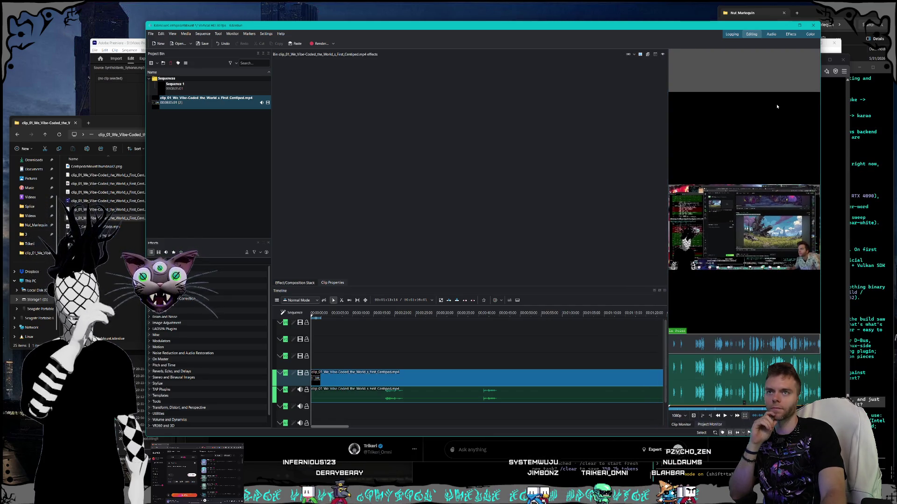
mouse_move(704, 427)
mouse_down()
mouse_move(663, 304)
mouse_move(598, 161)
mouse_move(485, 103)
mouse_move(485, 170)
mouse_move(551, 225)
mouse_up()
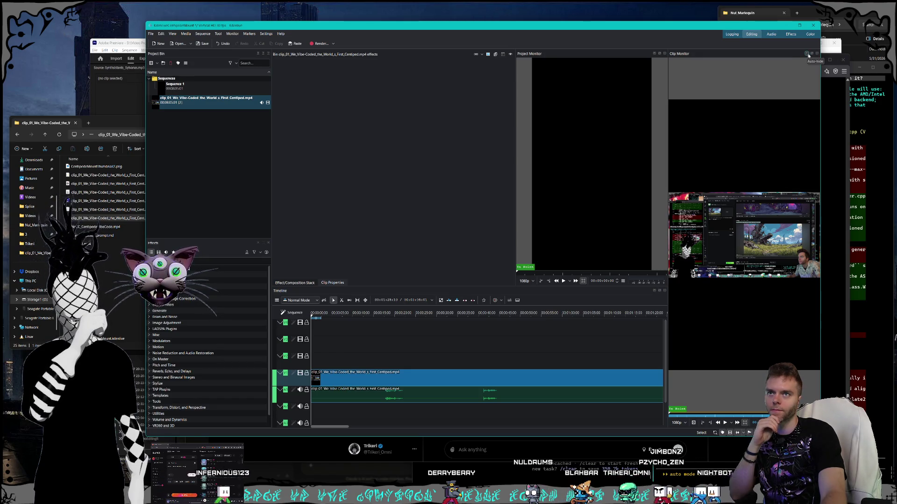
Tab the Clip Monitor together with the Project Monitor, show video without the waveform, and widen the monitor panel.
click(811, 55)
mouse_move(703, 56)
mouse_down()
mouse_move(695, 57)
mouse_move(729, 64)
mouse_move(635, 65)
mouse_move(628, 276)
mouse_move(687, 280)
mouse_move(622, 283)
mouse_move(663, 148)
mouse_move(655, 154)
mouse_move(716, 170)
mouse_up()
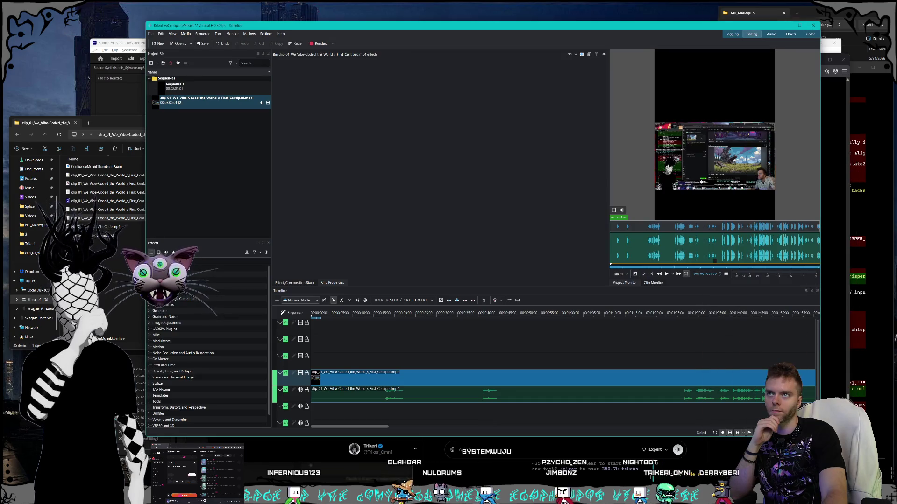
click(648, 285)
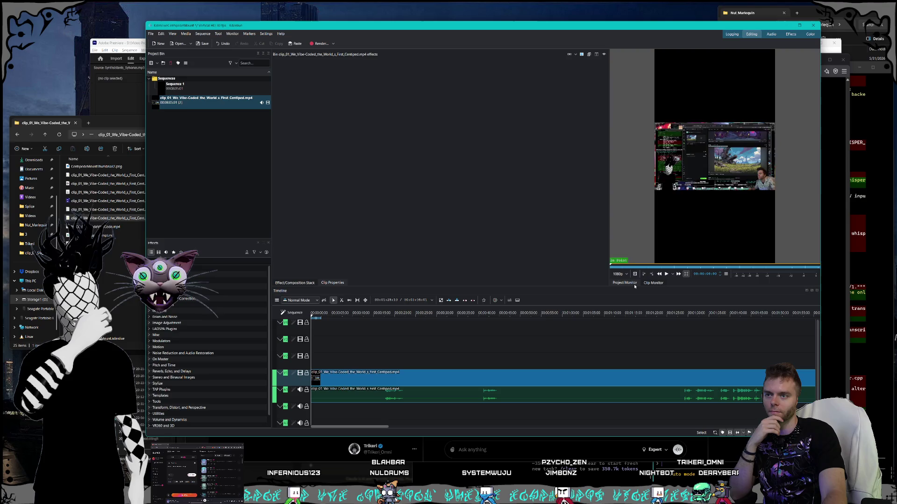
drag(609, 277, 540, 277)
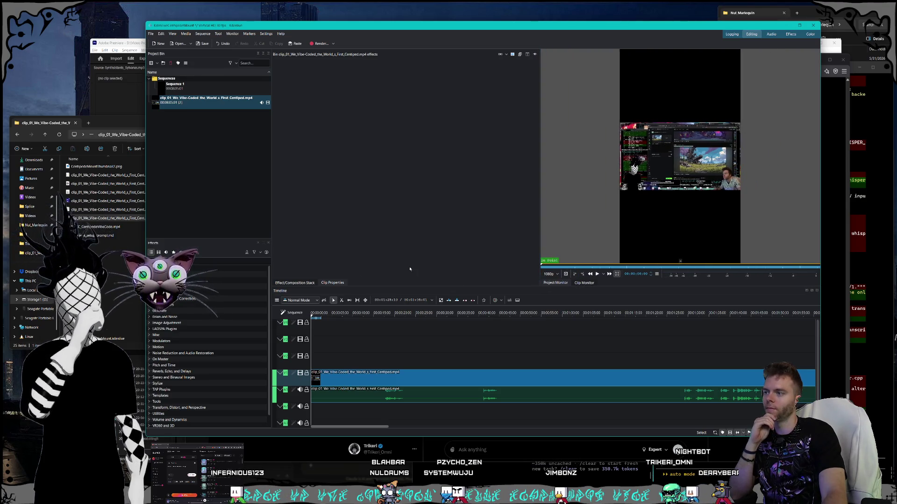
Save the rearranged workspace as a named custom layout with View → Save Layout.
click(172, 34)
click(194, 57)
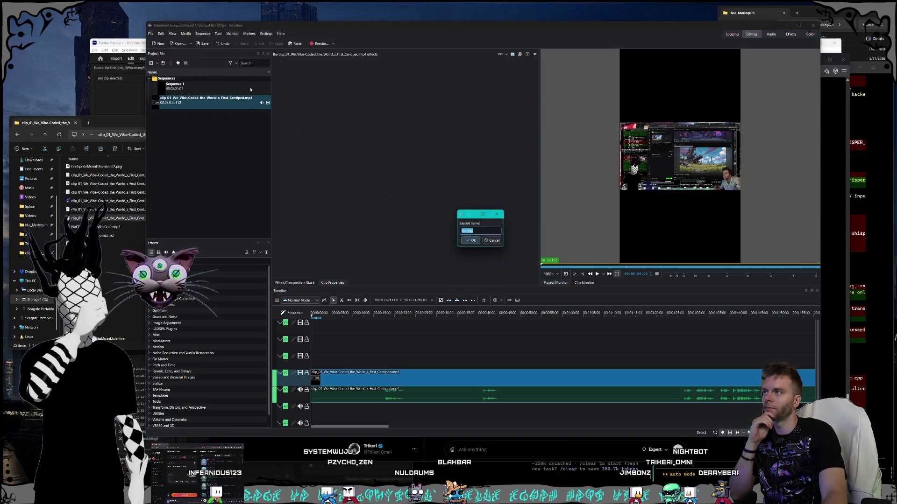
click(471, 241)
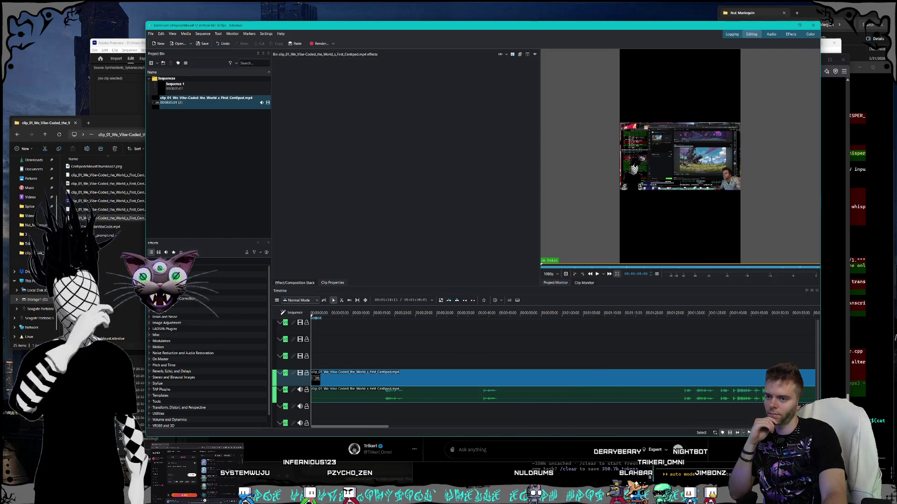
Switch from Kdenlive to the Windows Terminal running Claude Code.
key(alt+Tab)
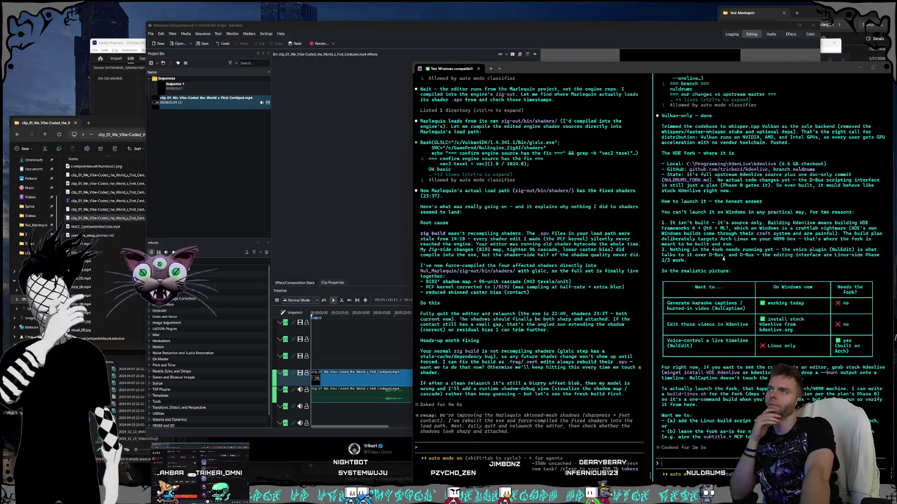
Start a Claude Code follow-up asking to try the caption plugin.
click(706, 237)
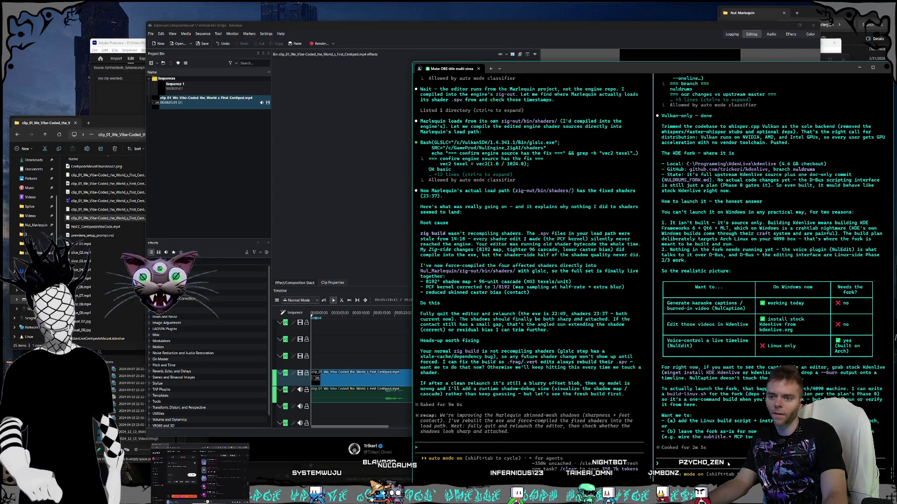
text(ok so our forked and modded k)
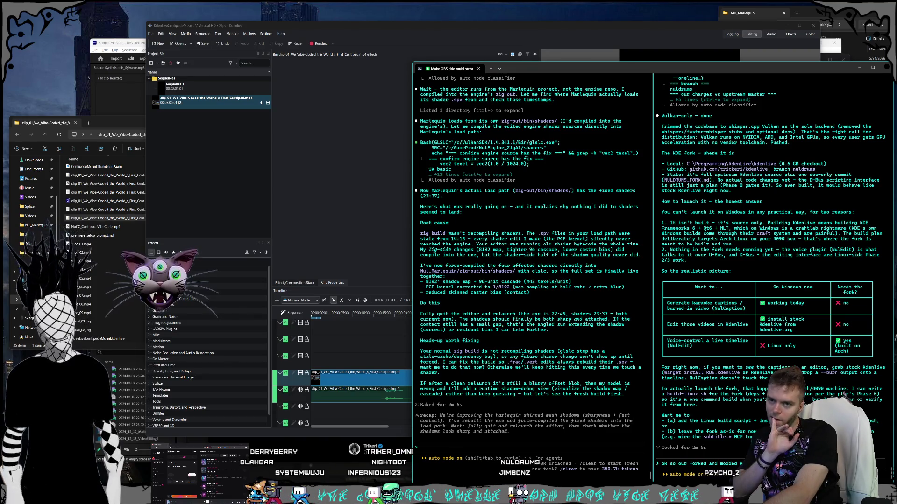
text(try the caption plugin right)
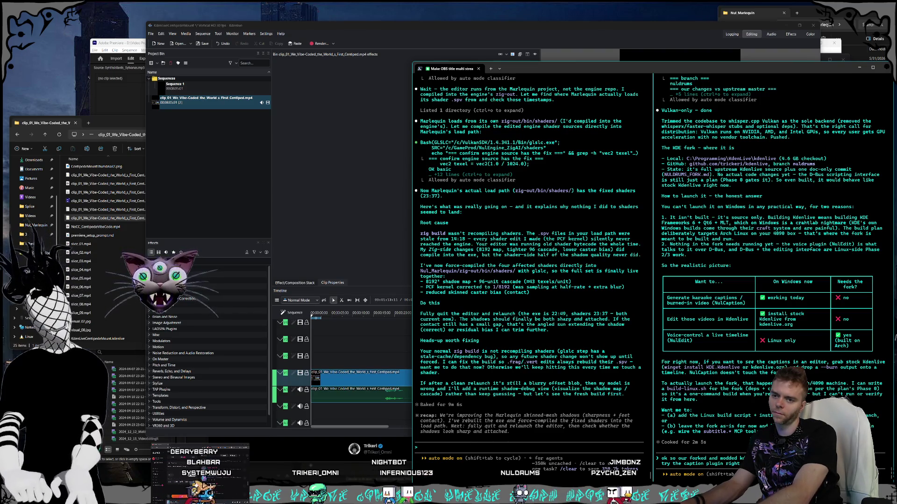
Send the question about the caption plugin on Windows, then begin asking how to actually use it.
text(now on)
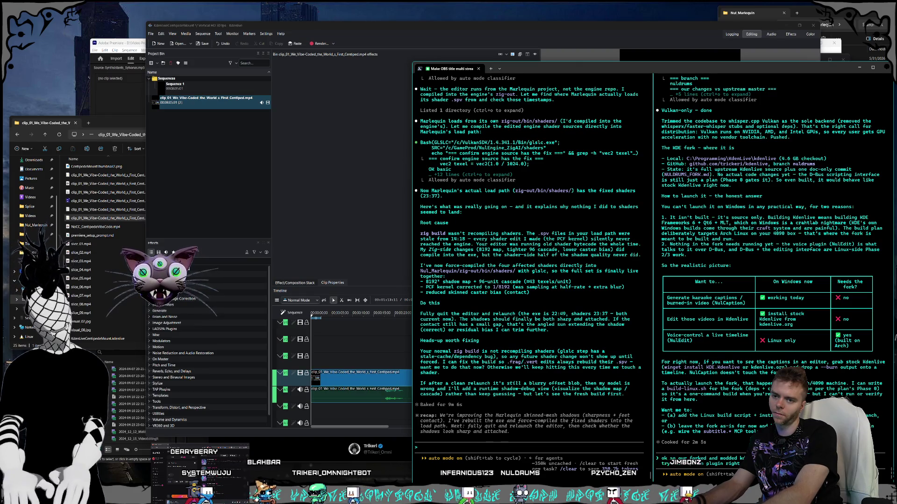
key(Return)
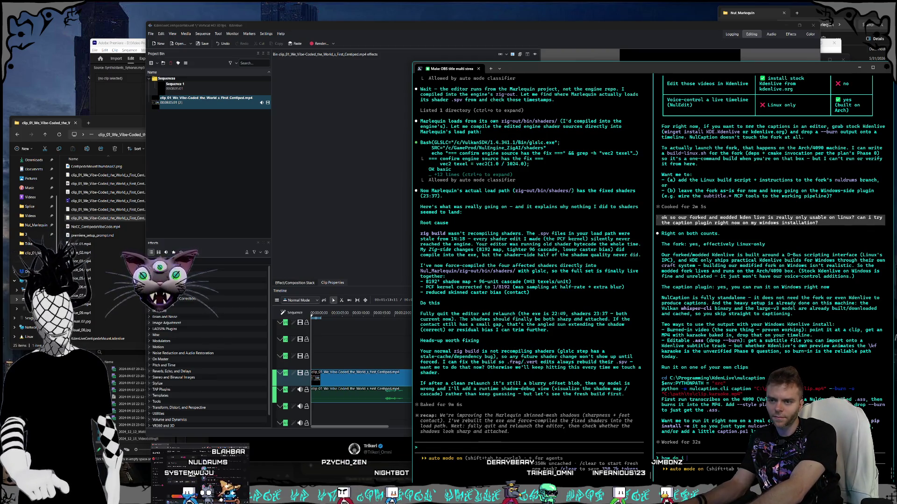
text( actually use it with)
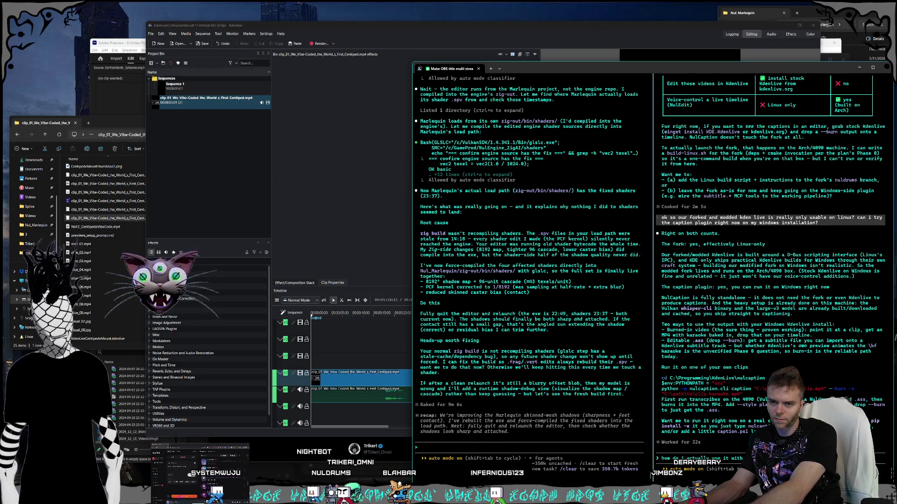
Submit the usage question, skip the GUI-path prompt, and reply that it isn't wanted on Windows.
key(Return)
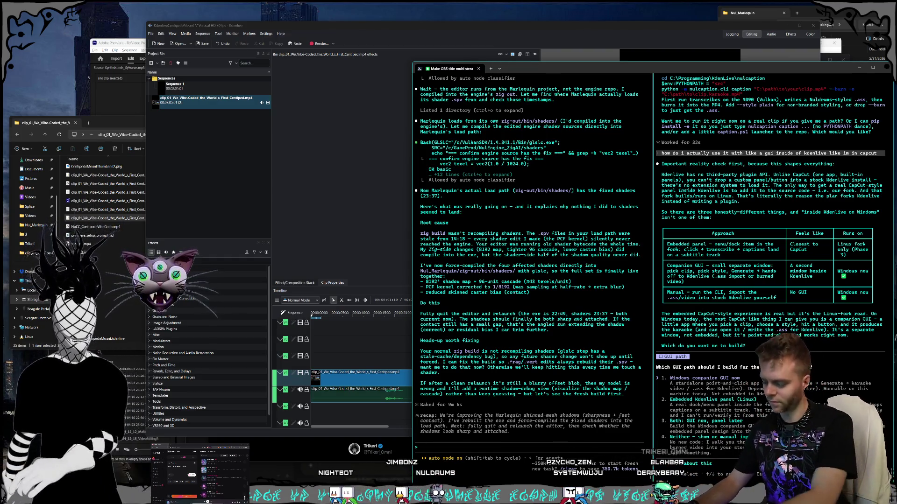
key(Escape)
text(ok i sd)
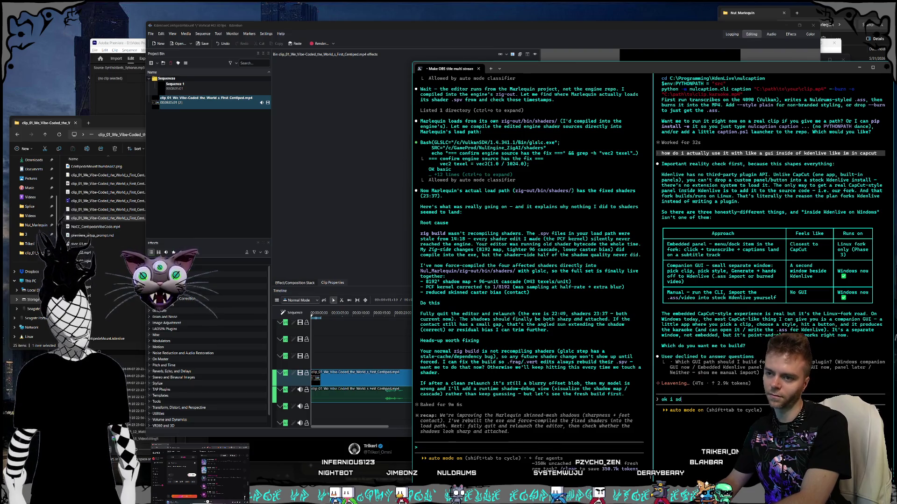
key(BackSpace)
key(BackSpace)
text(dont want t)
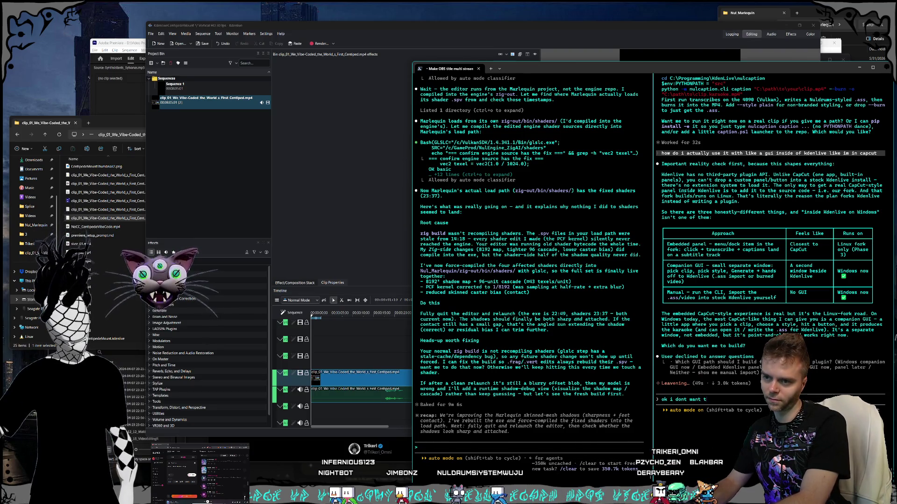
text(e it onwindows)
key(Return)
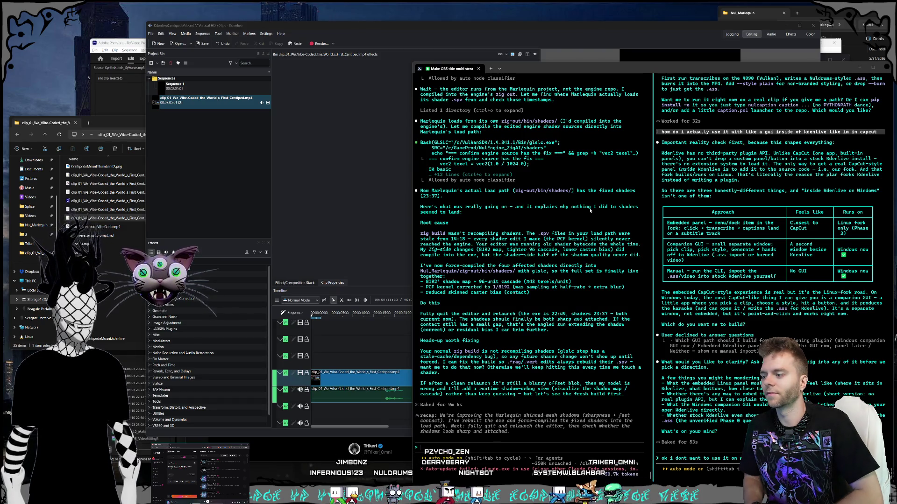
Send Claude Code the follow-up about waiting before modifying Kdenlive, then return to Kdenlive.
click(614, 183)
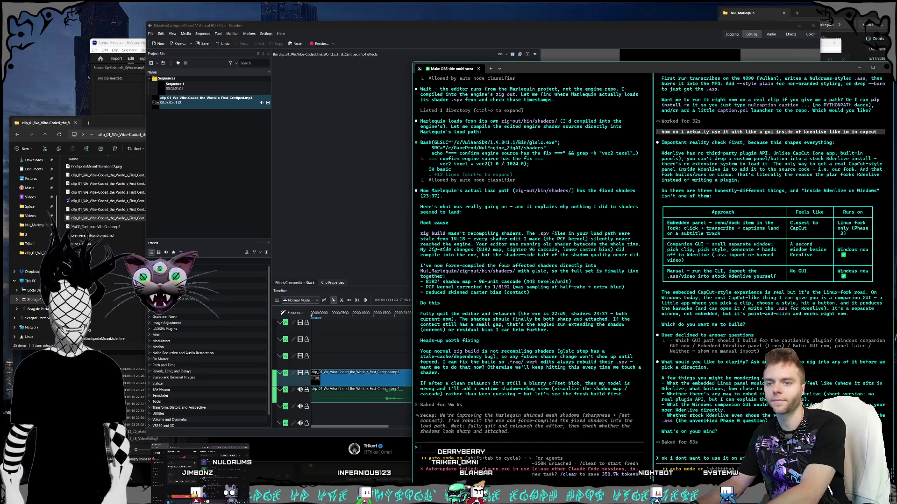
text(for)
text( it so we)
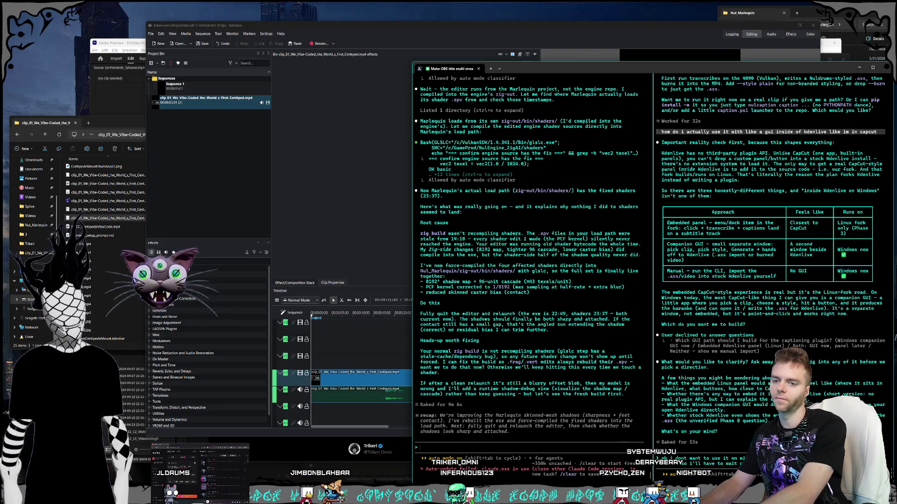
text(until it)
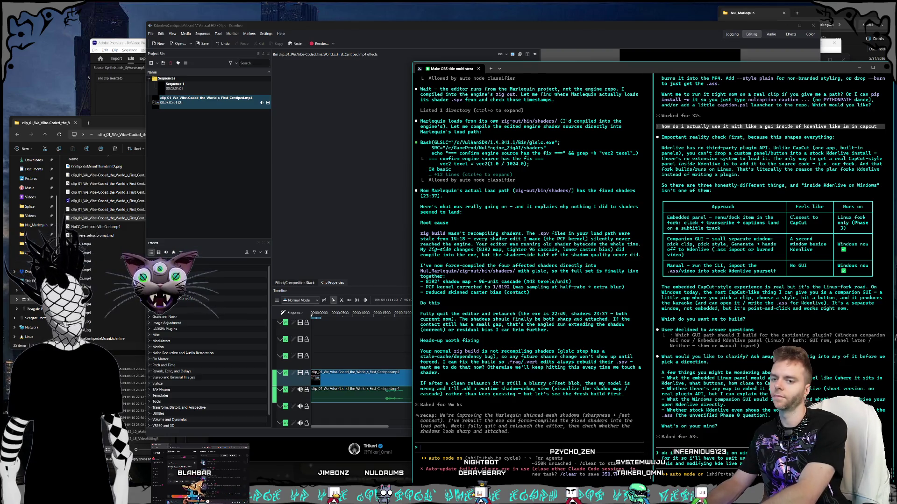
text(are)
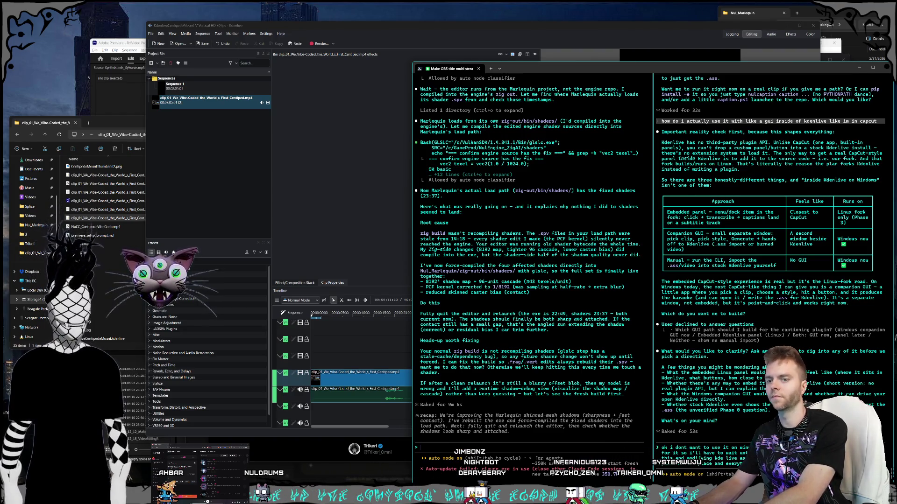
key(Return)
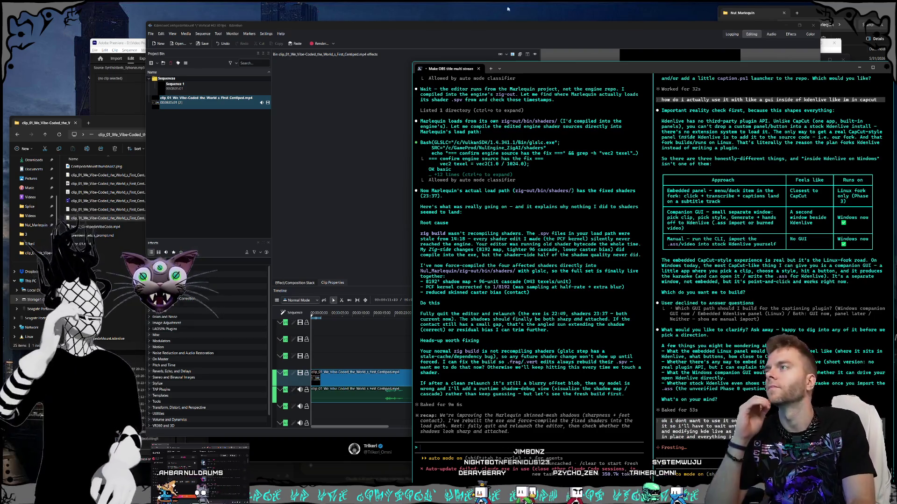
drag(378, 30, 375, 25)
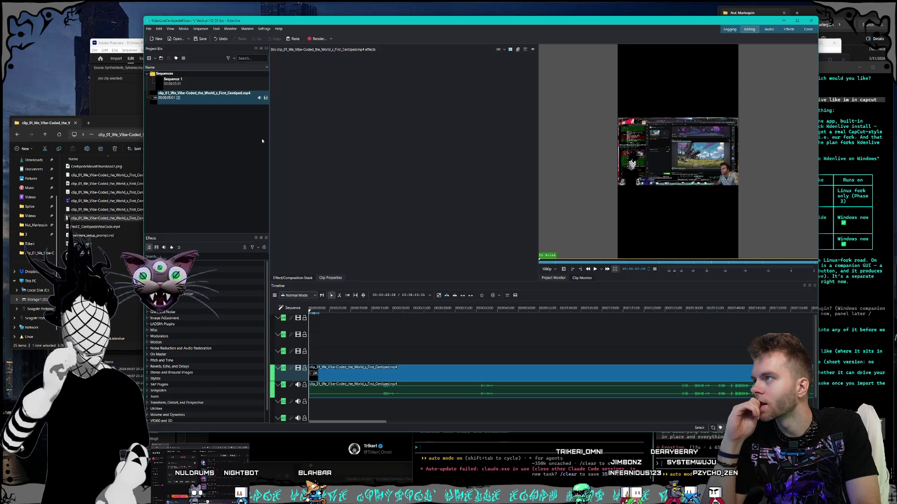
Open Clip Properties for the Centipede clip from the Project Bin's context menu.
click(227, 101)
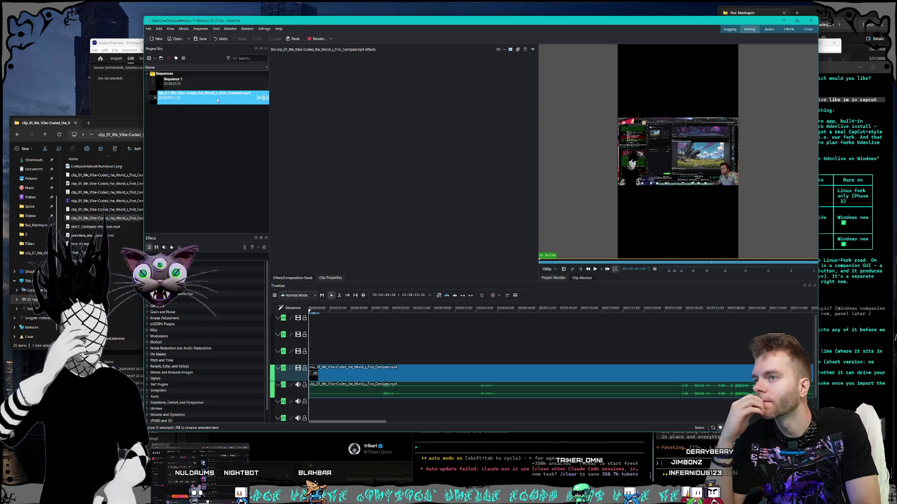
right_click(218, 100)
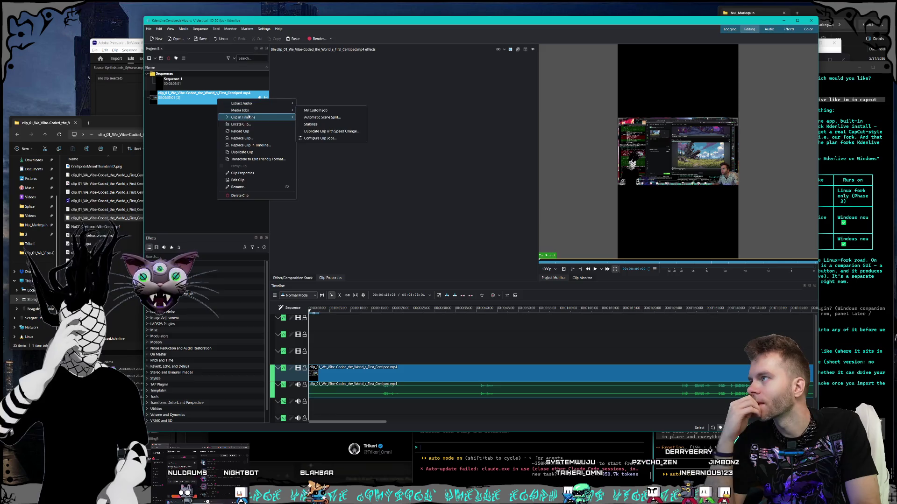
click(260, 173)
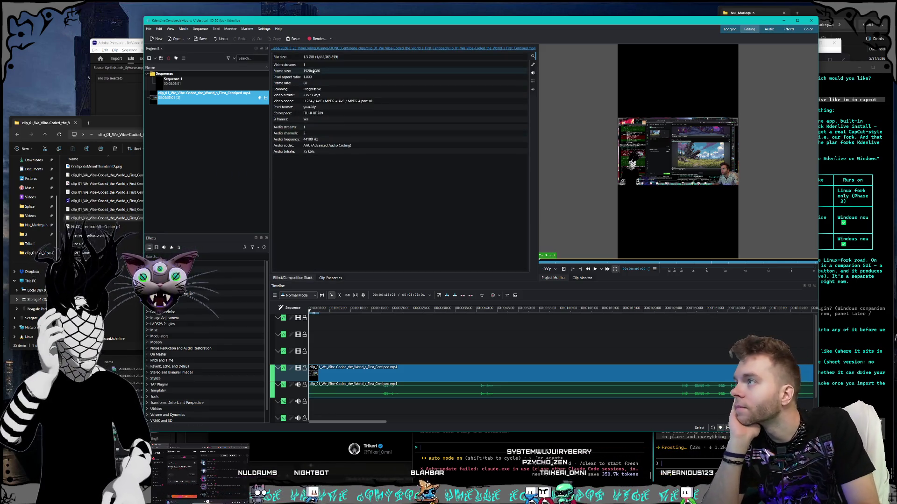
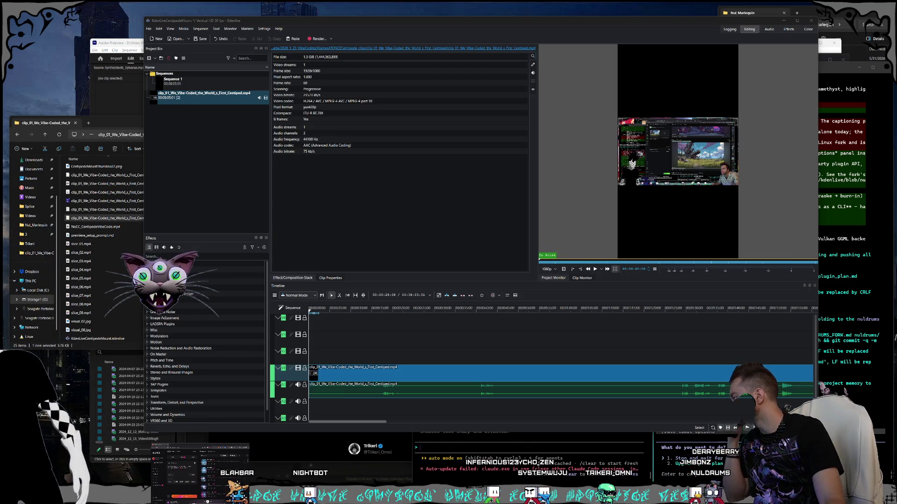
Bring Spotify forward and open the Speedgirls artist page from the search suggestions.
key(alt+Tab)
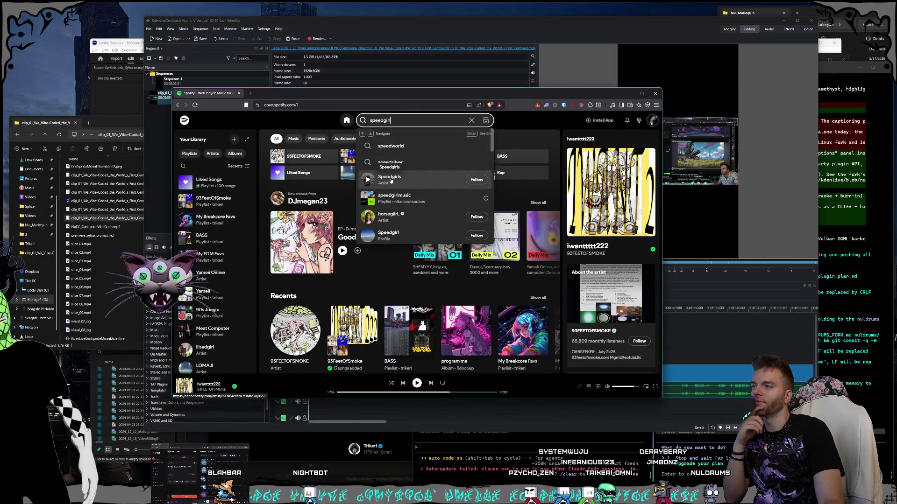
mouse_move(392, 99)
mouse_down()
mouse_move(331, 32)
mouse_move(301, 31)
mouse_up()
click(299, 111)
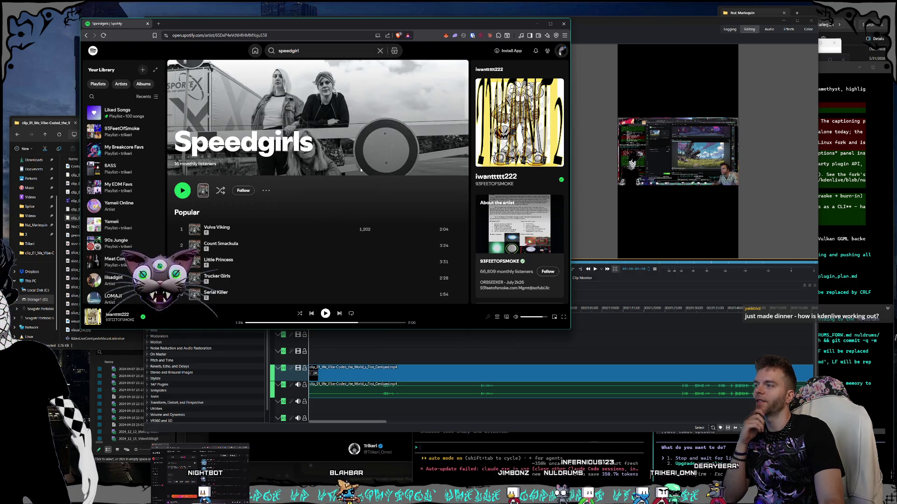
Browse the Speedgirls artist page, then minimize Spotify to reveal the Kdenlive project.
scroll(363, 167, down, 2)
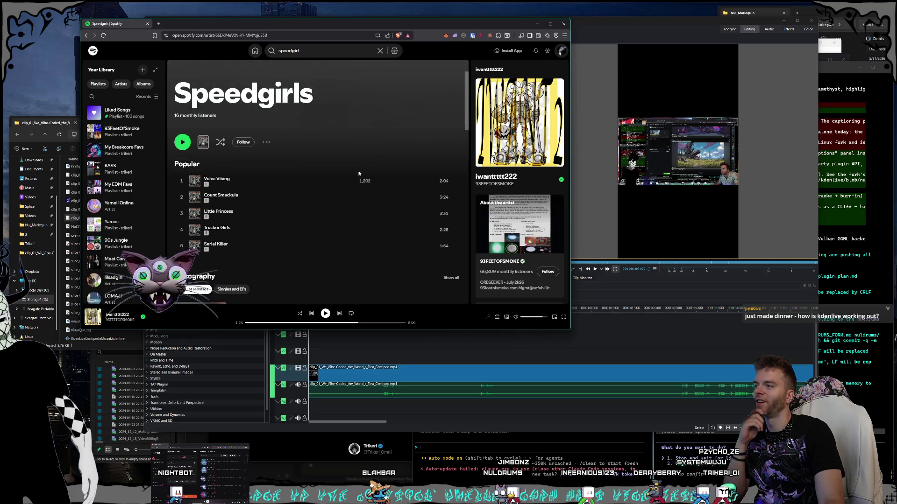
scroll(289, 225, up, 2)
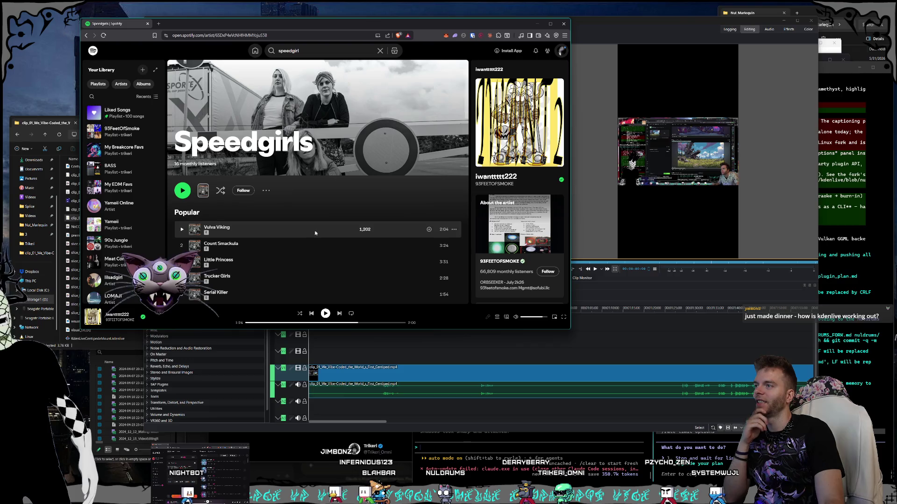
scroll(515, 237, down, 2)
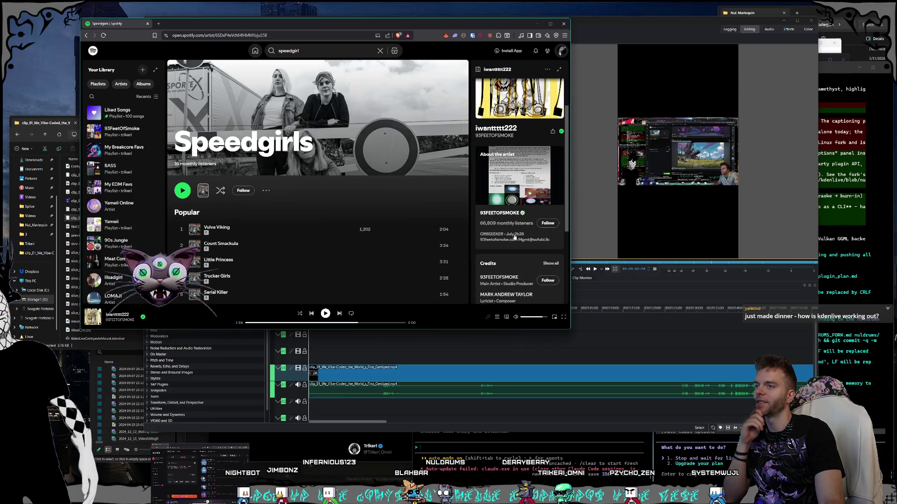
scroll(514, 238, up, 2)
scroll(358, 223, down, 4)
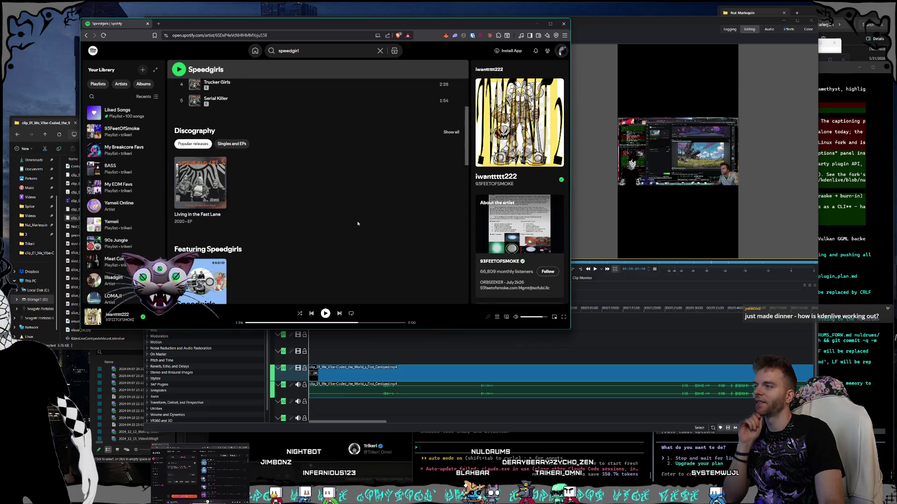
scroll(358, 222, down, 1)
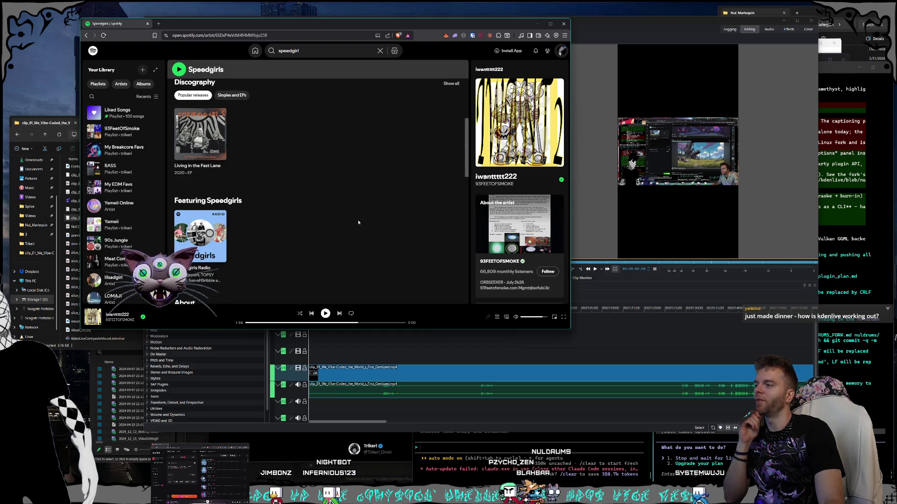
scroll(359, 223, down, 6)
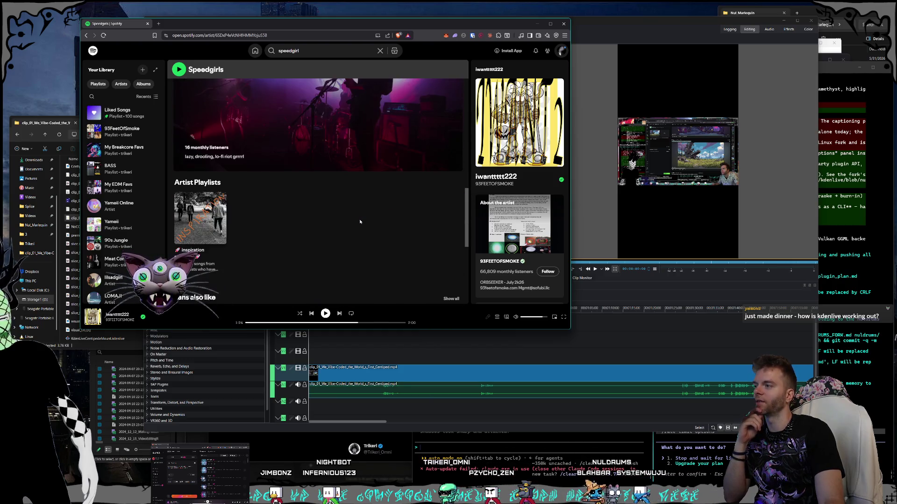
scroll(359, 221, down, 1)
scroll(360, 222, up, 10)
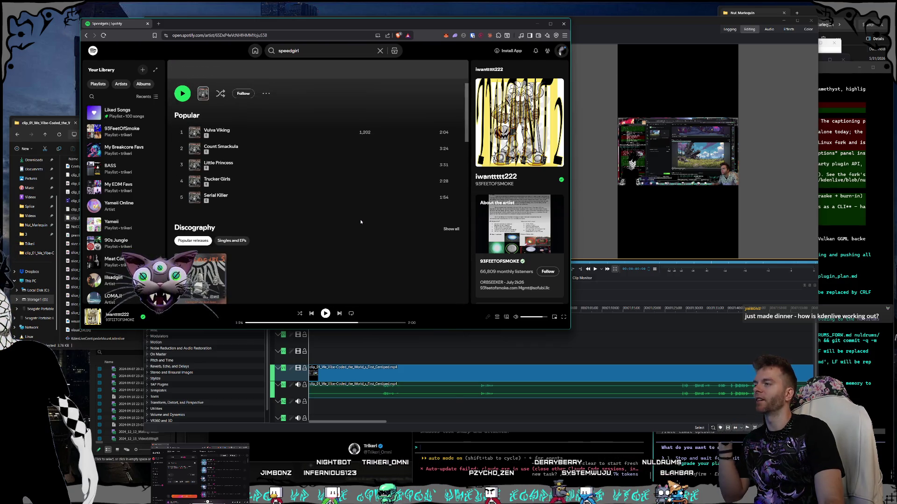
scroll(361, 222, up, 2)
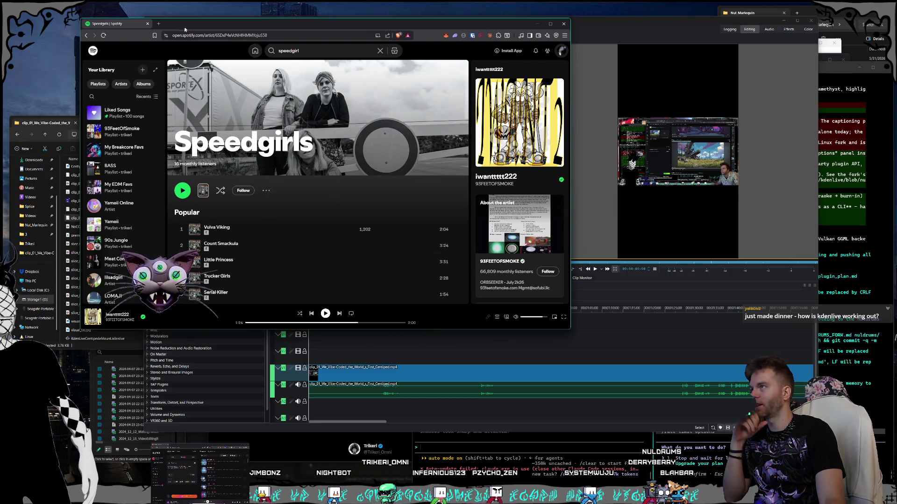
drag(187, 24, 211, 45)
key(super+Down)
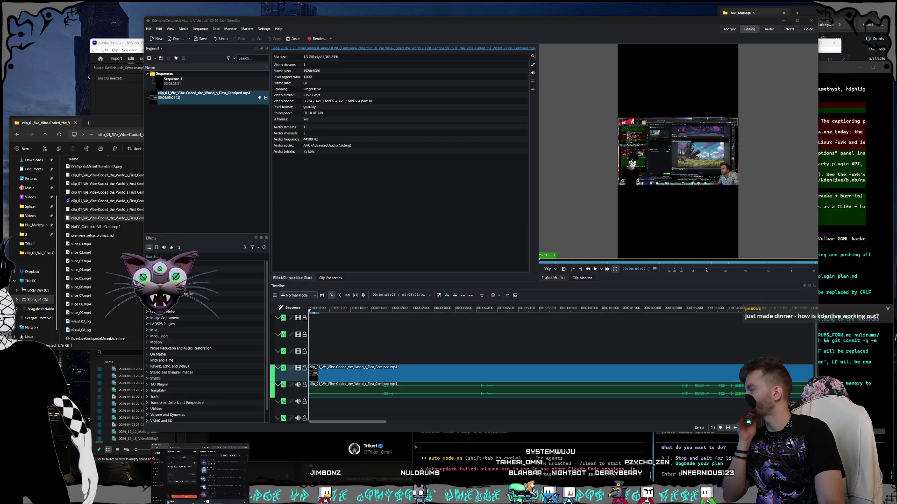
Bring the Claude Code terminal in front of the Kdenlive centipede project.
mouse_move(695, 224)
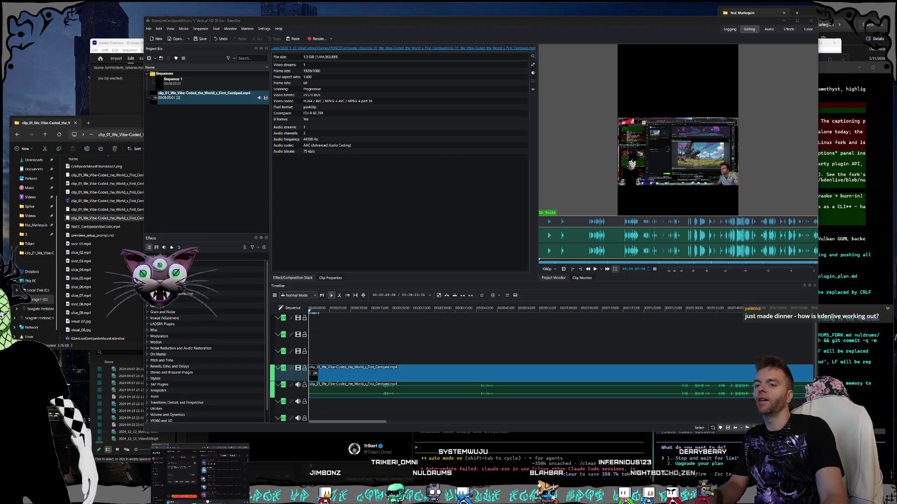
click(860, 364)
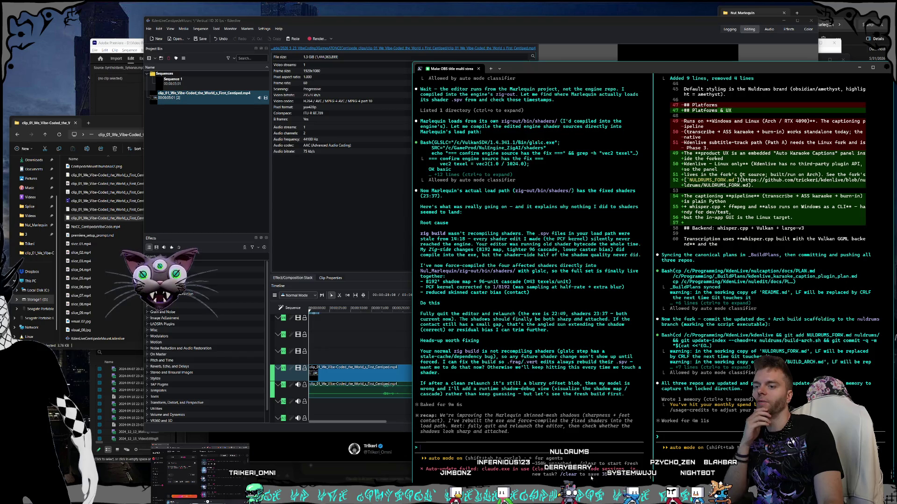
Check the Claude plan's usage limits, then run /usage in the Claude Code terminal.
key(alt+Tab)
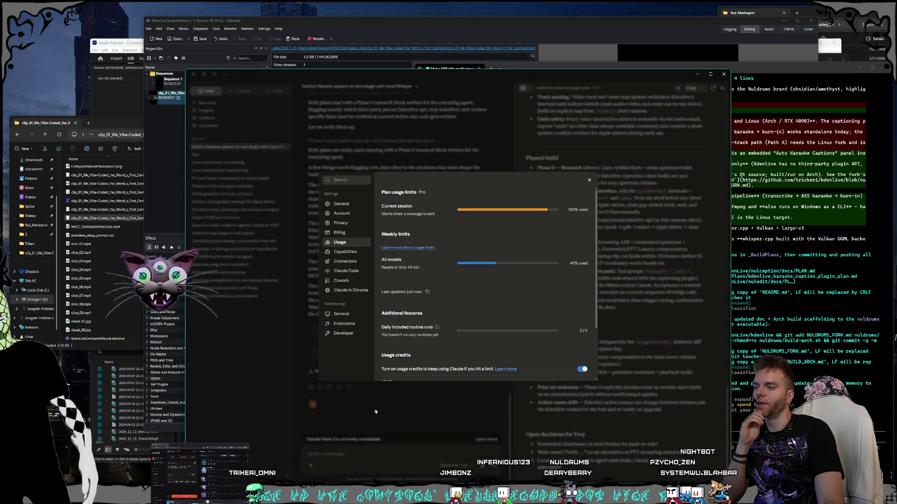
key(Escape)
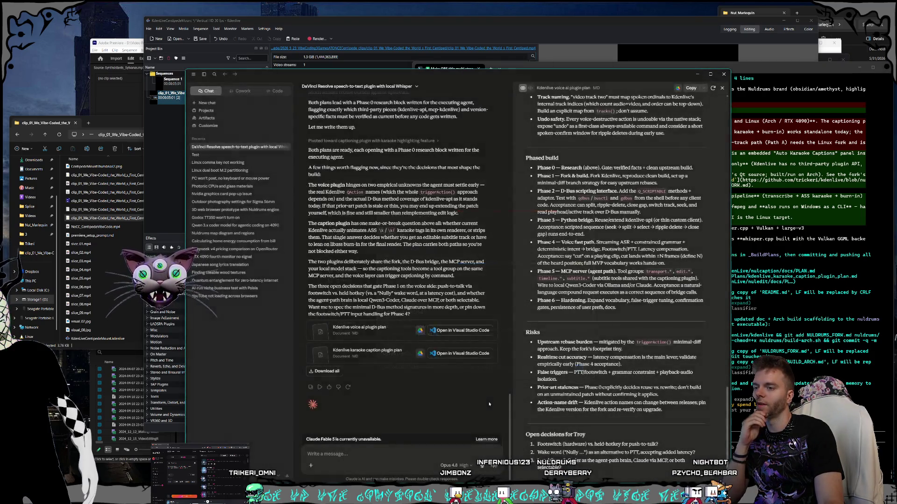
key(alt+Tab)
text(/usage)
key(Return)
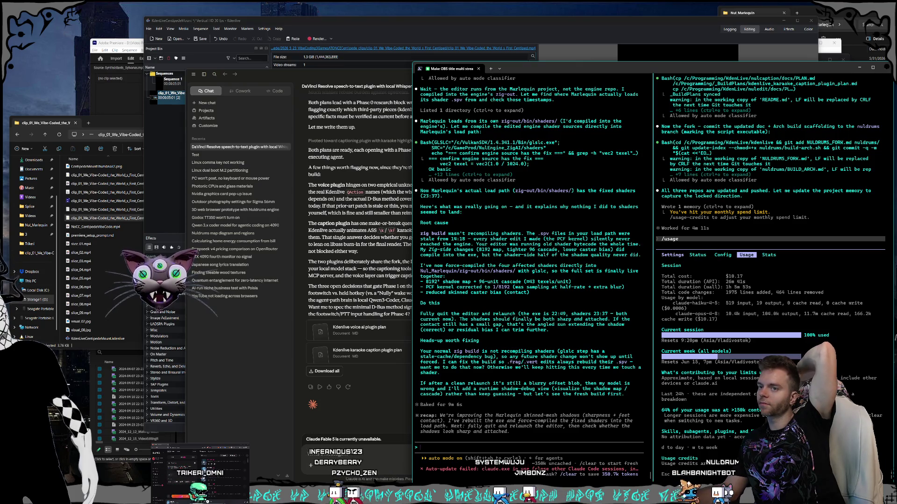
Dismiss the Claude Code /usage panel with Esc.
key(Escape)
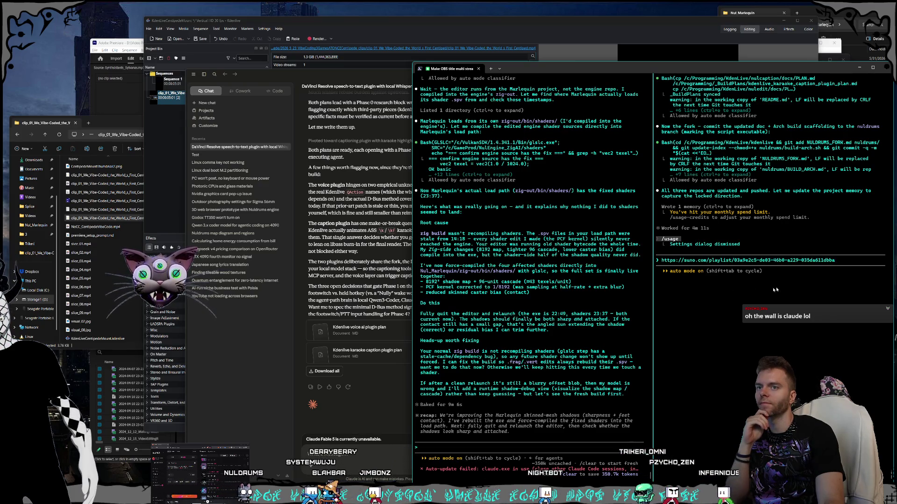
Delete the pasted Suno link, close the extra split pane, and return to Kdenlive.
key(BackSpace)
key(BackSpace)
key(BackSpace)
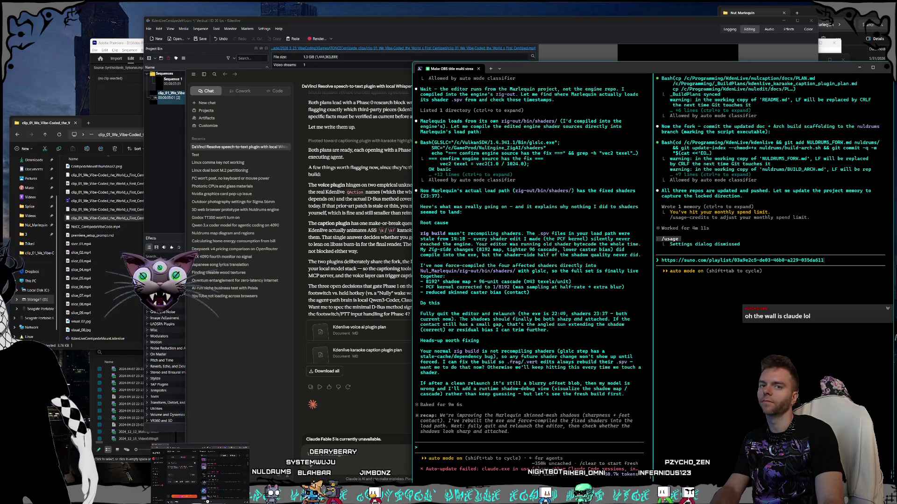
key(BackSpace)
key(BackSpace)
key(BackSpace)
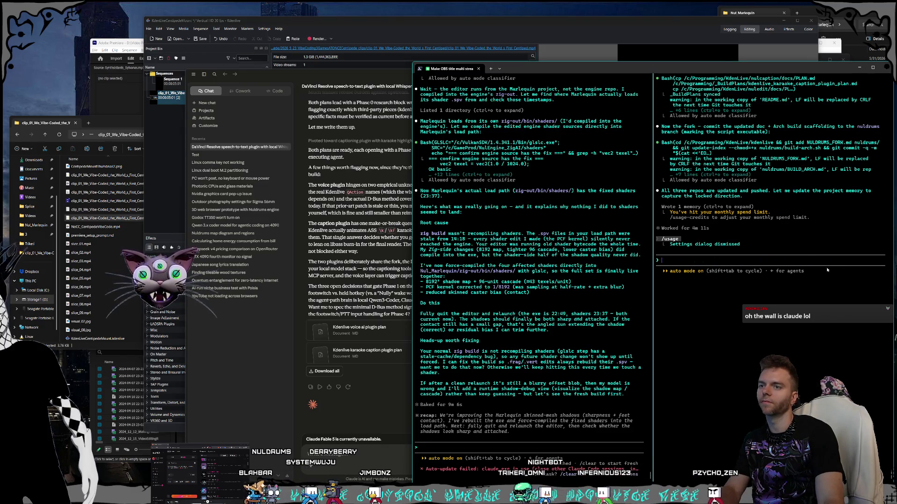
right_click(466, 70)
mouse_move(484, 141)
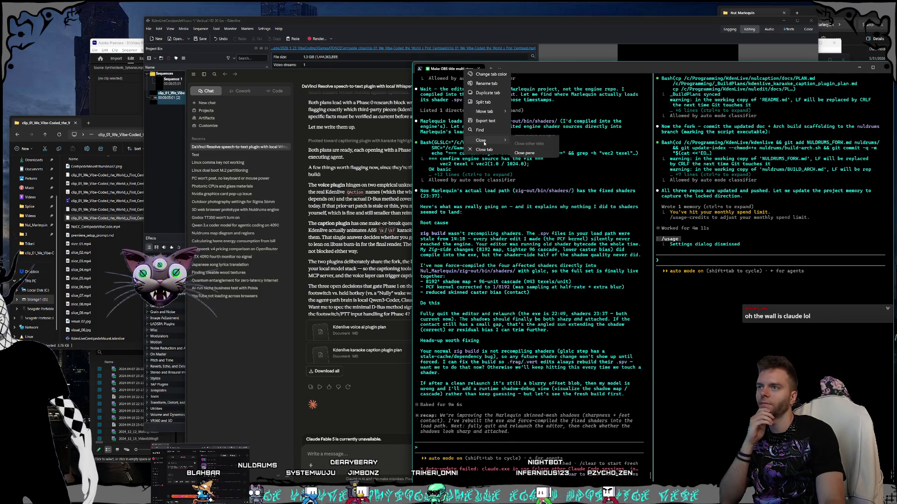
click(524, 153)
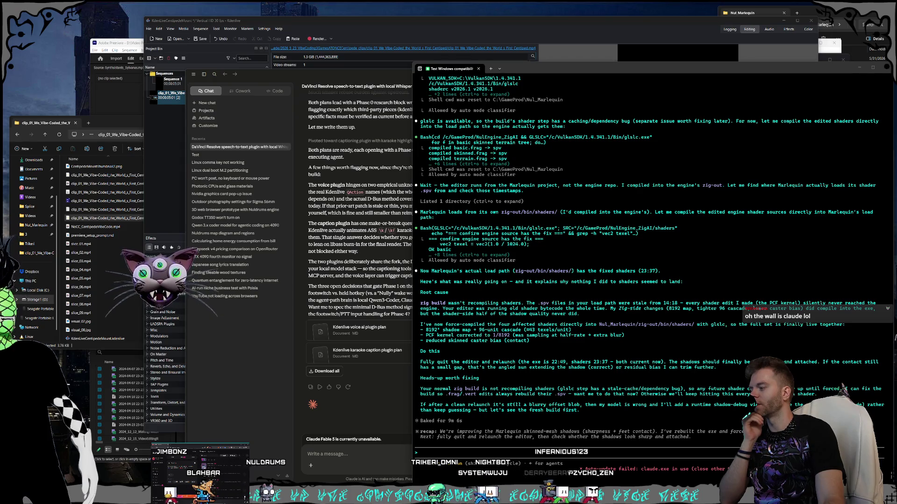
click(390, 61)
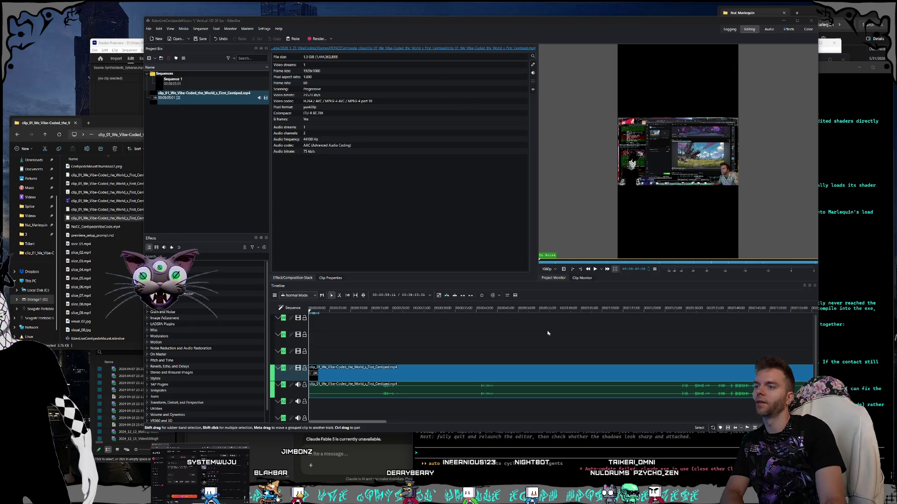
Scrub through the clip_01 footage, then select the timeline clip to show its effect stack.
drag(539, 281, 540, 287)
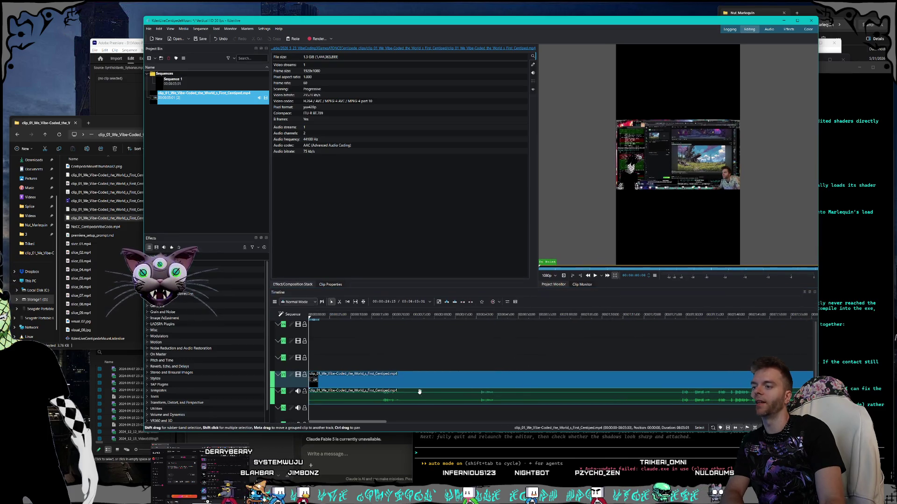
drag(385, 422, 381, 424)
click(366, 422)
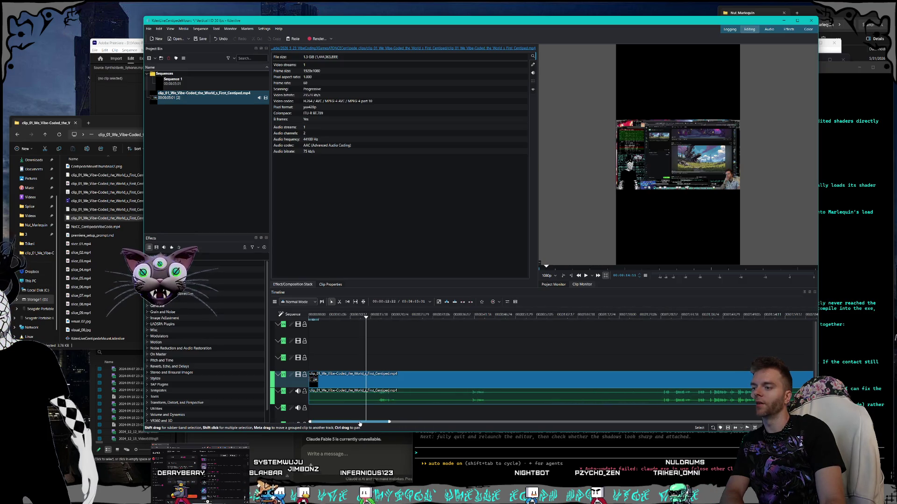
click(325, 317)
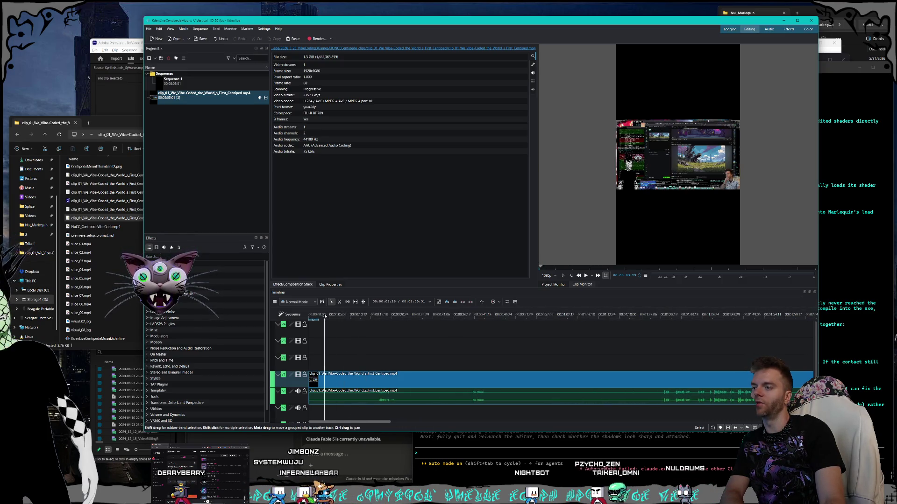
drag(336, 317, 463, 317)
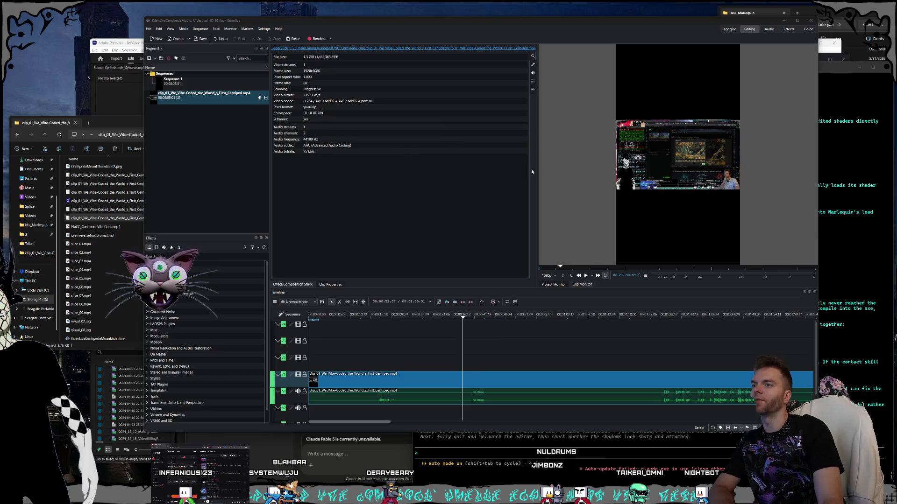
click(464, 179)
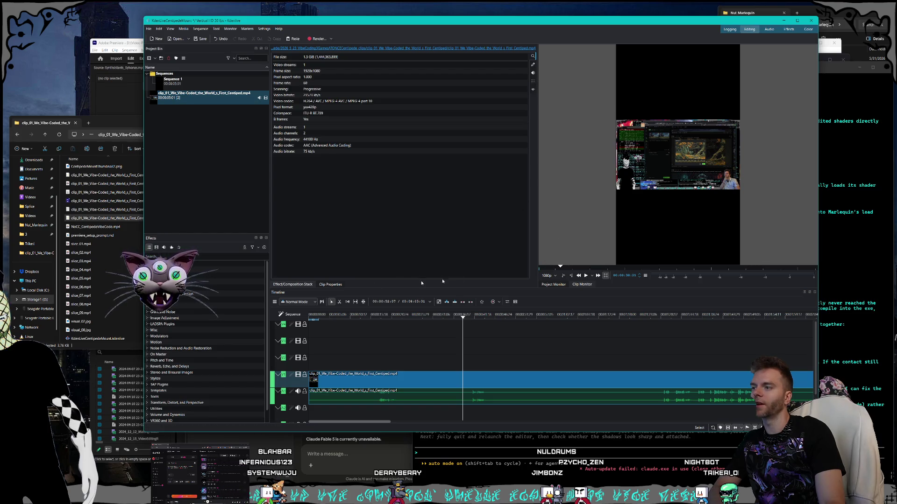
click(373, 381)
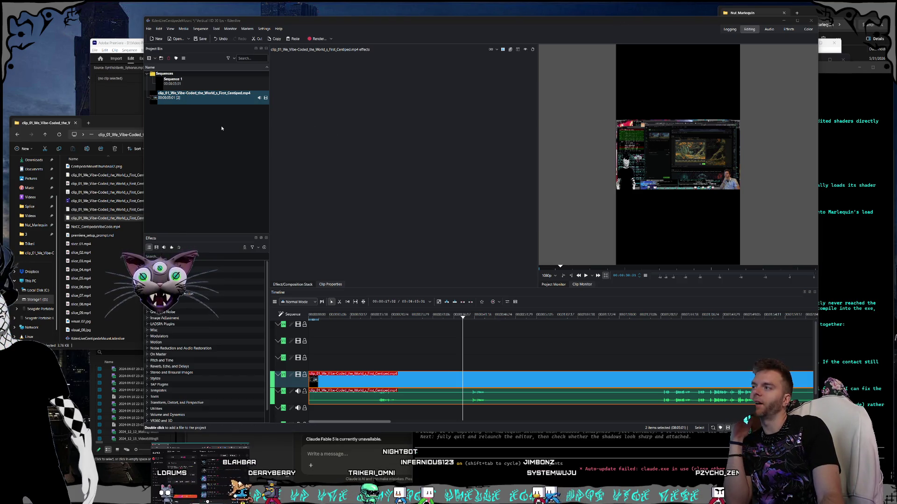
Select clip_01 in the Project Bin, return to the Project Monitor, and open the timeline clip's menu.
click(211, 103)
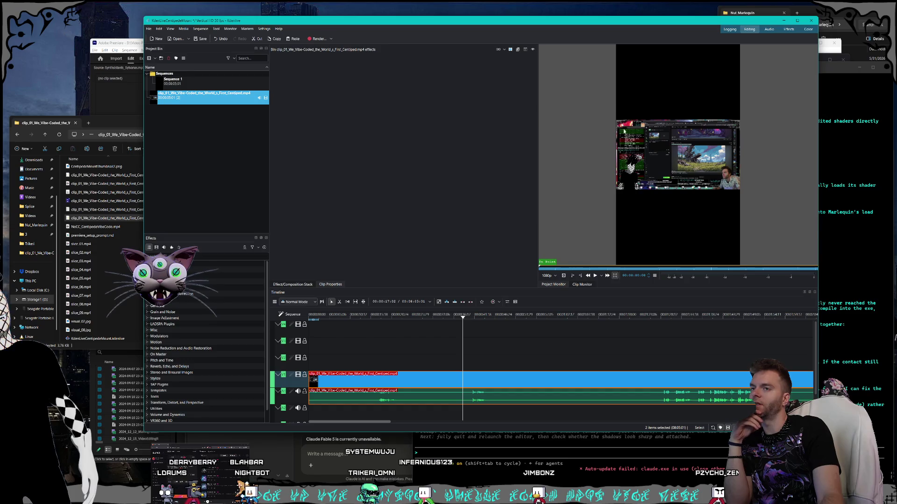
mouse_move(632, 227)
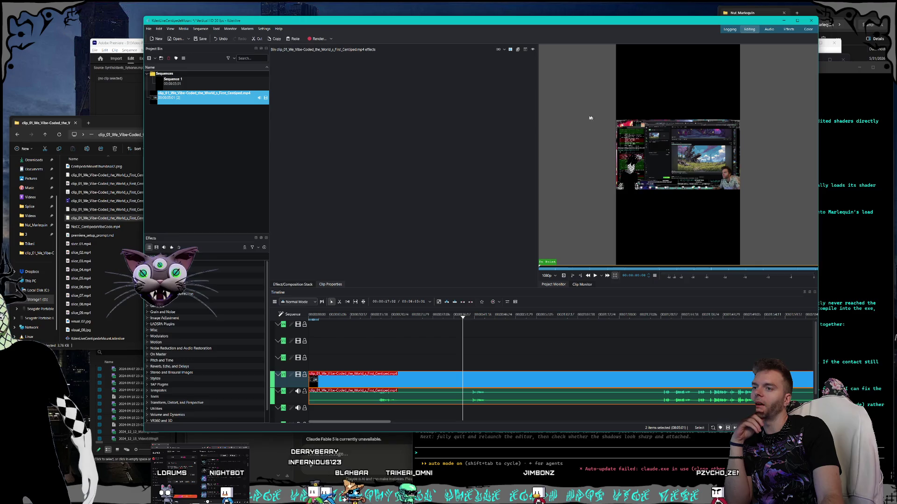
mouse_move(644, 161)
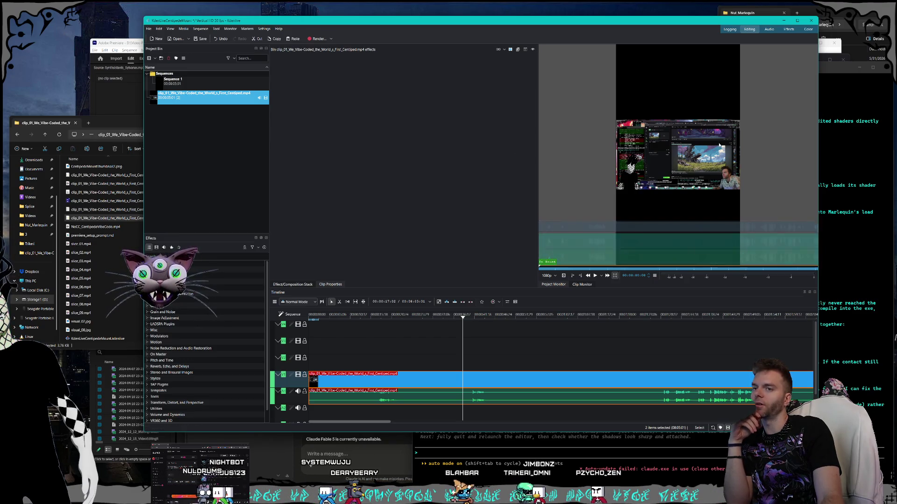
mouse_move(581, 247)
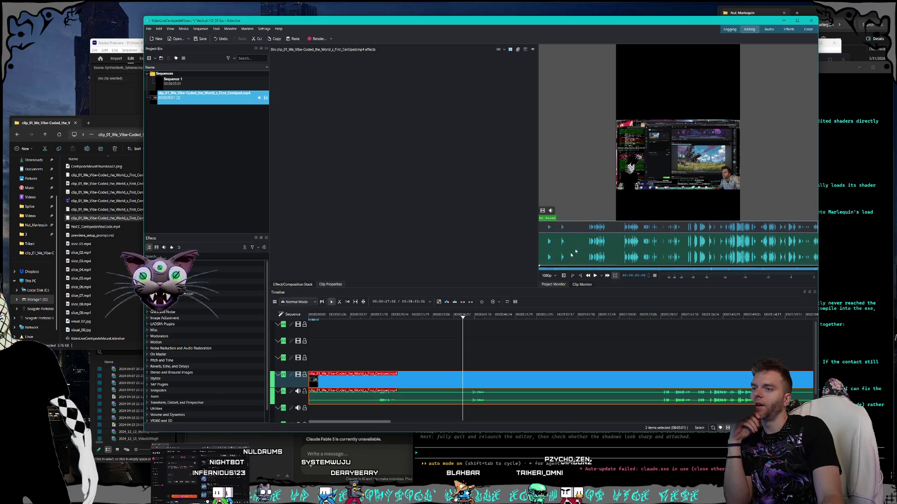
click(557, 286)
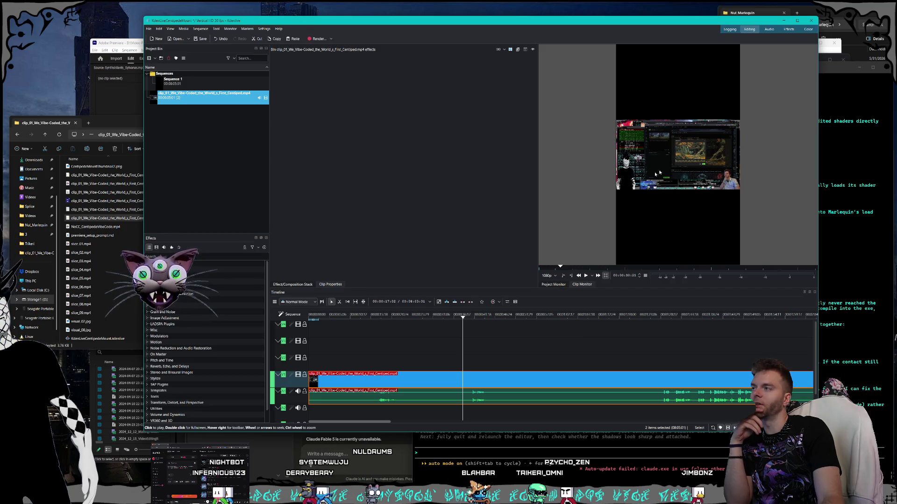
right_click(408, 380)
Insert a Composite and transform composition on the clip, preview briefly, and open its Transform settings.
mouse_move(436, 376)
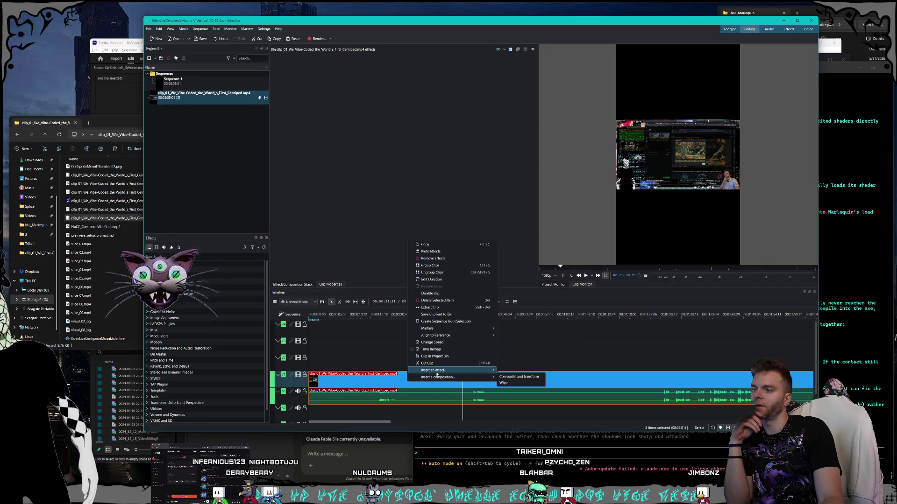
click(519, 377)
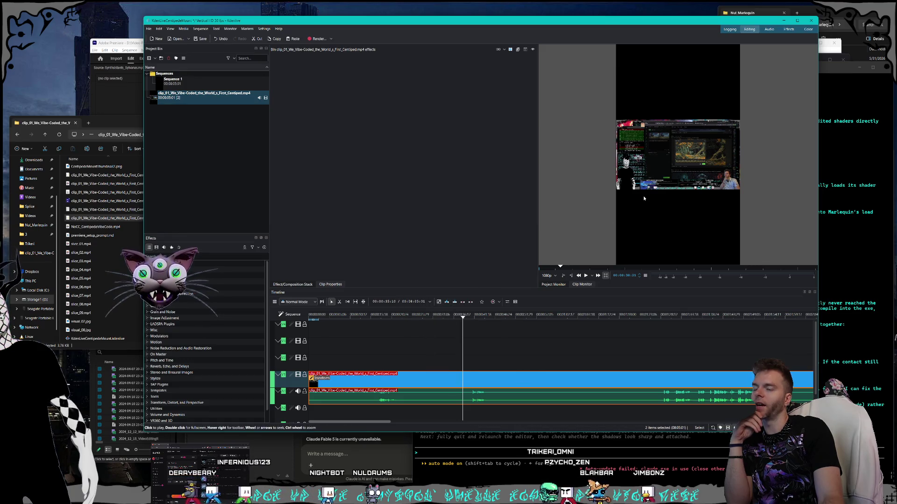
key(space)
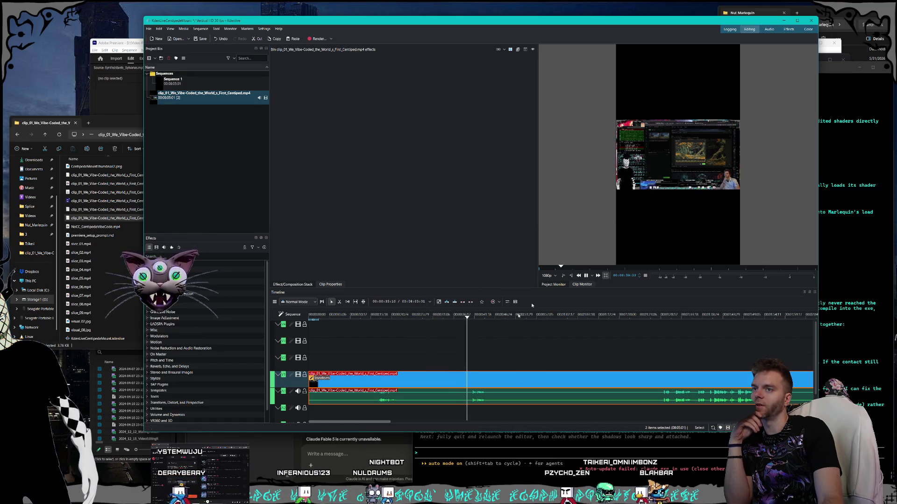
key(space)
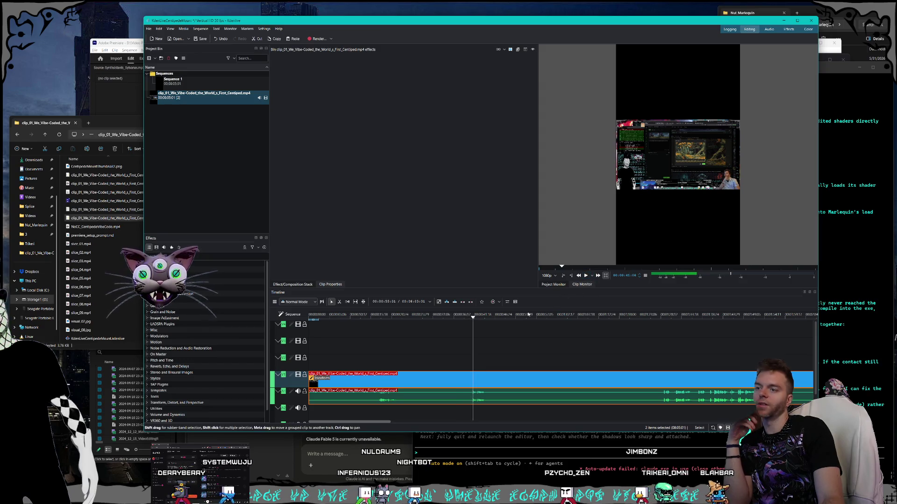
click(464, 371)
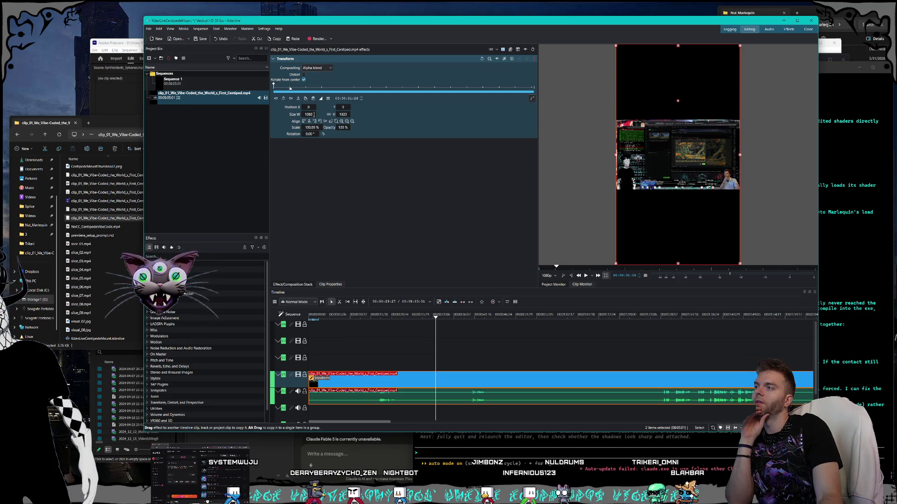
Set Transform width to 1920, scale to about 316%, and reposition the clip to fill the frame.
text(1920)
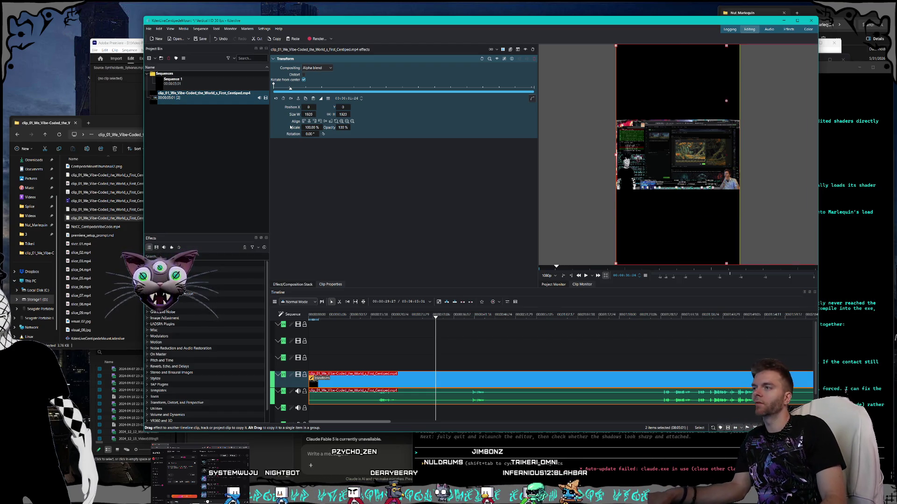
key(Return)
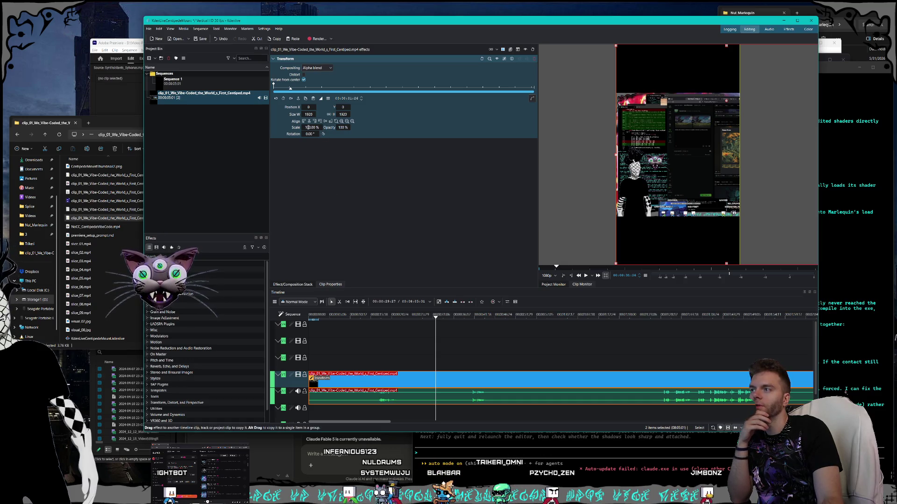
drag(306, 127, 356, 127)
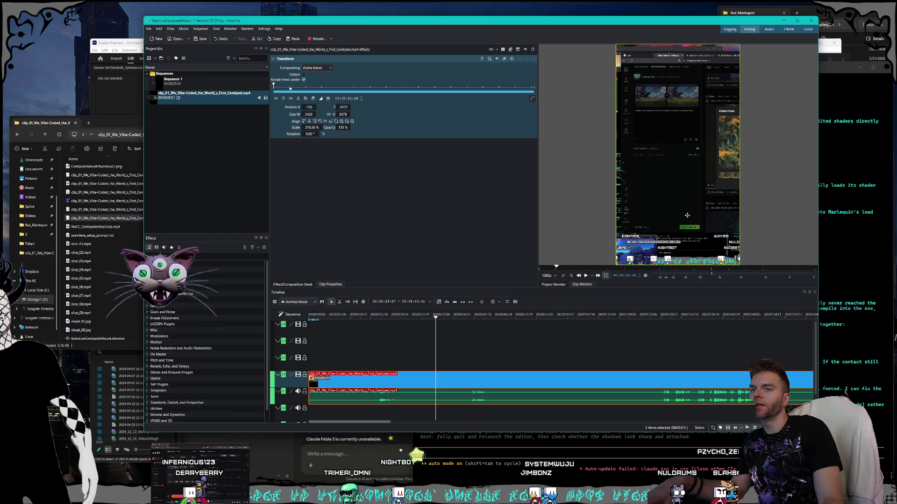
drag(687, 216, 502, 198)
drag(632, 204, 629, 222)
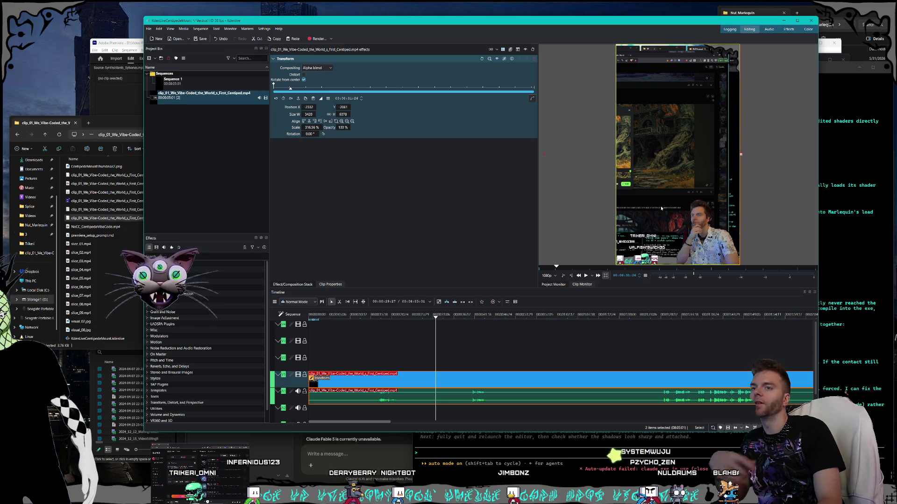
click(149, 28)
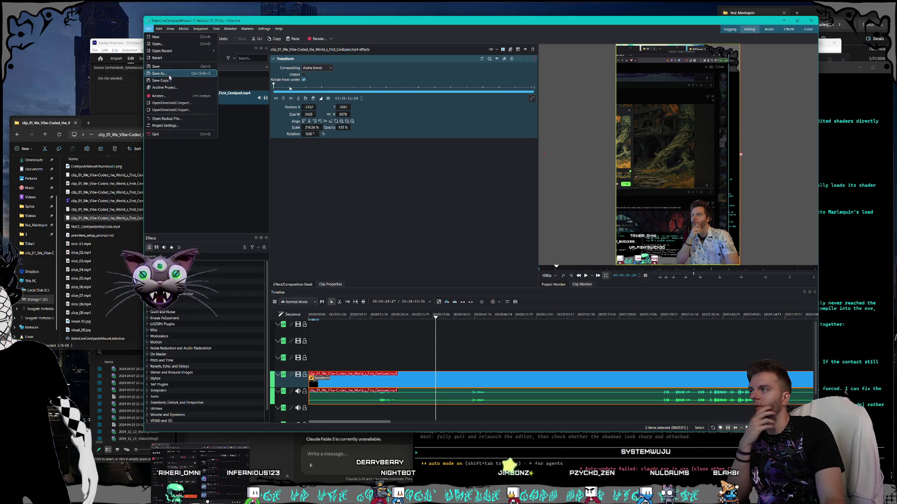
Save the project, then jump the playhead to the next keyframe.
click(170, 70)
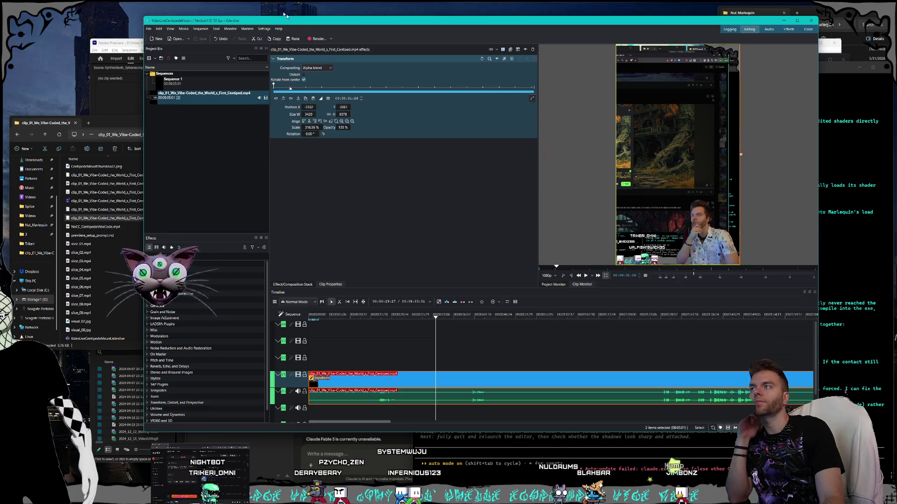
drag(275, 20, 291, 15)
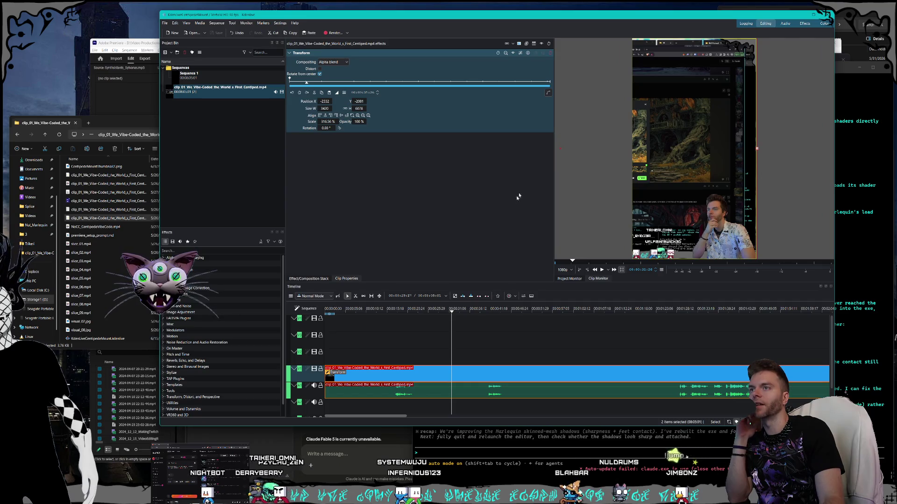
click(307, 93)
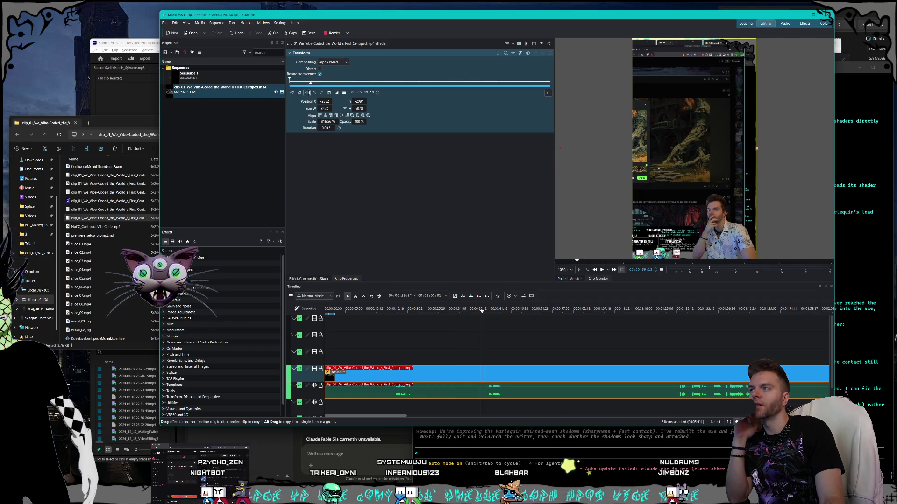
Keep Alpha blend compositing and add Transform keyframes at 00:00:39:13 and 00:02:03:02.
click(333, 63)
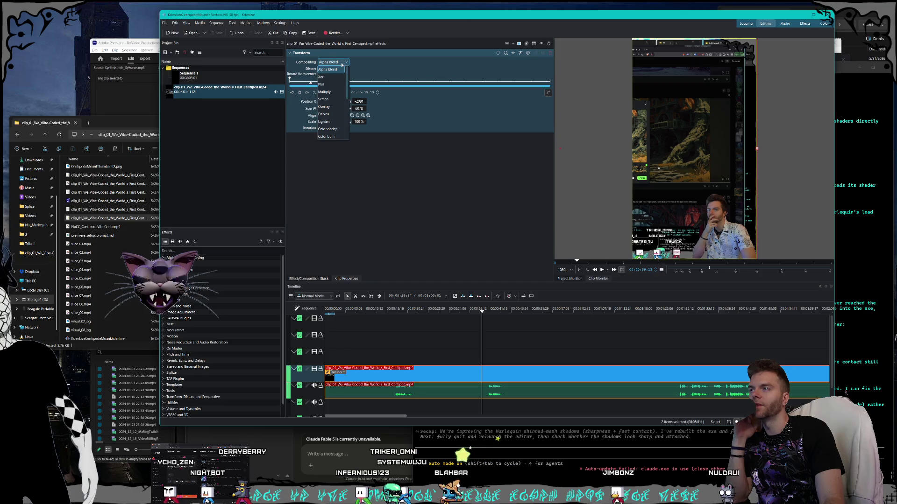
click(392, 192)
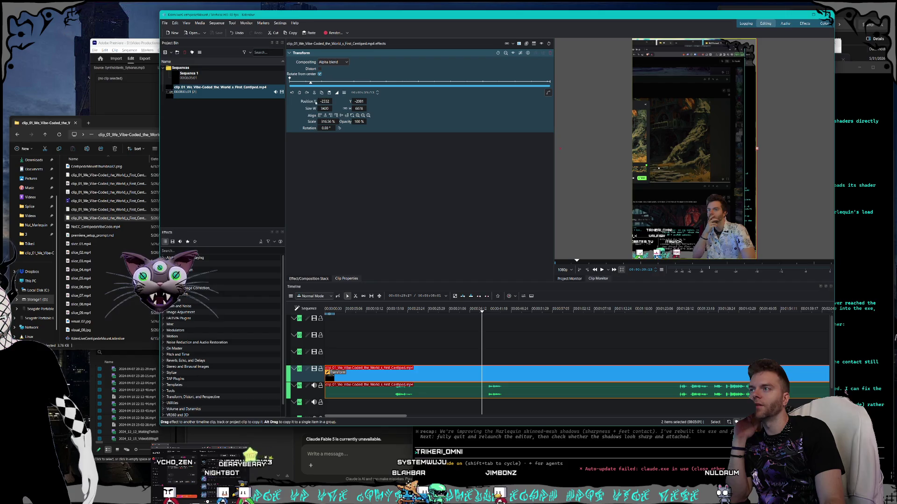
click(299, 93)
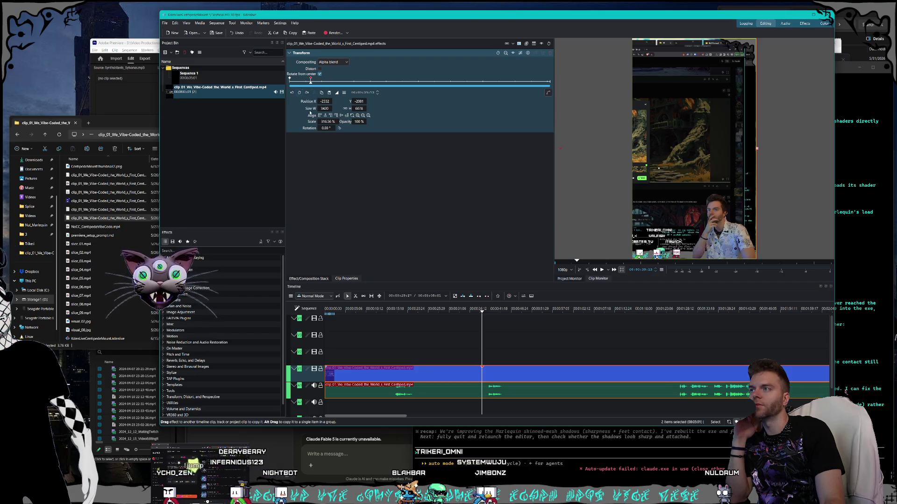
click(356, 83)
click(299, 93)
Shift the middle keyframe's Position X to -1940 and display the keyframe curve.
click(422, 84)
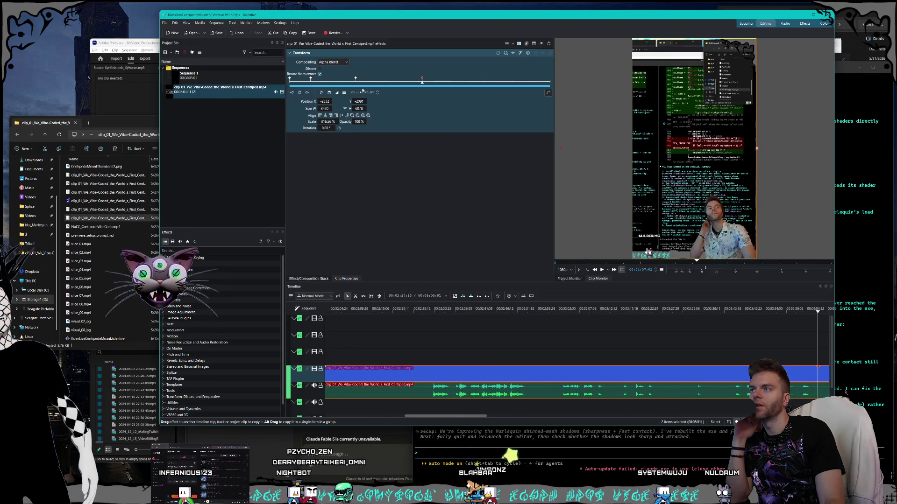
click(292, 92)
drag(321, 101, 300, 90)
click(291, 93)
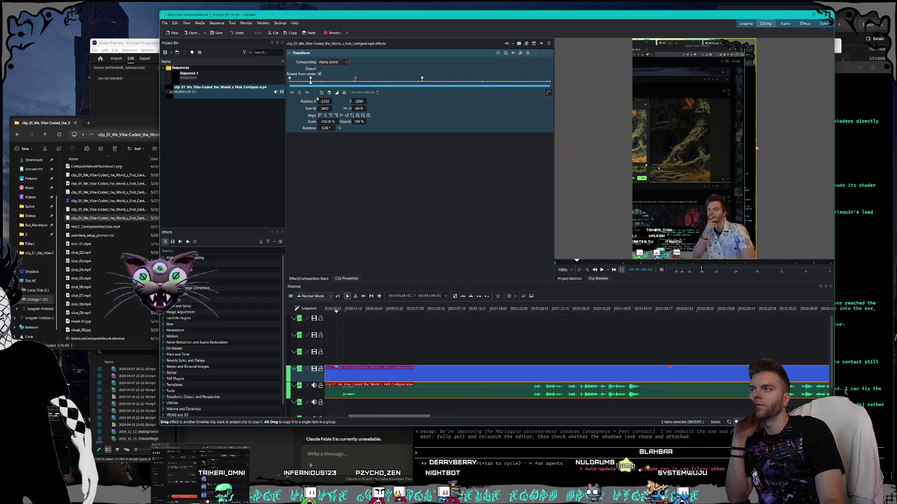
click(306, 93)
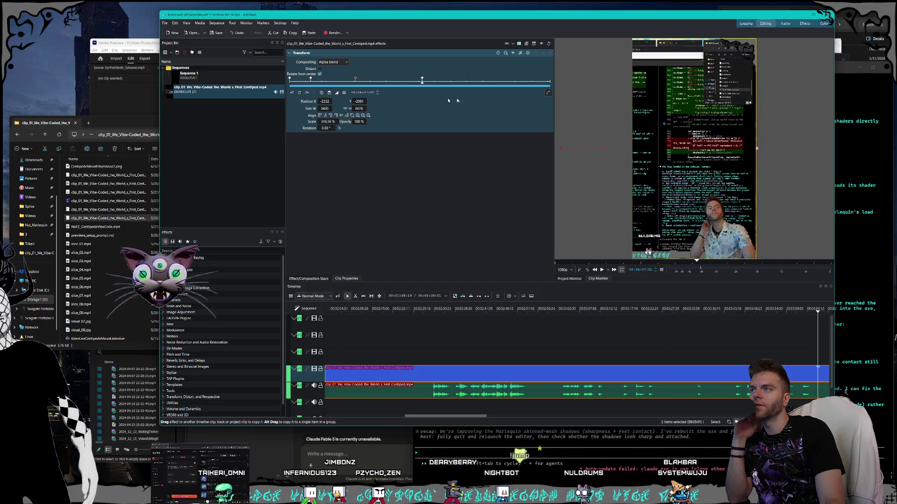
click(547, 93)
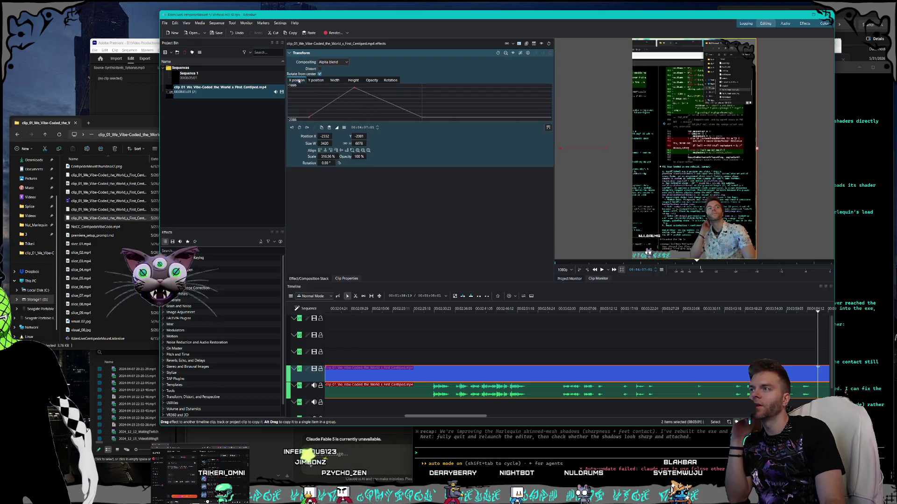
Display the X position curve and inspect its first keyframe and the 00:02:03:02 peak.
click(298, 82)
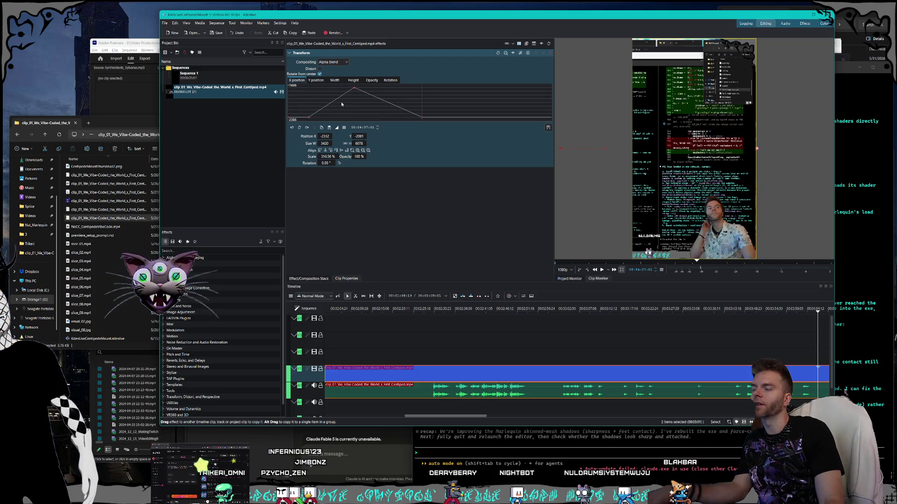
click(316, 116)
click(309, 116)
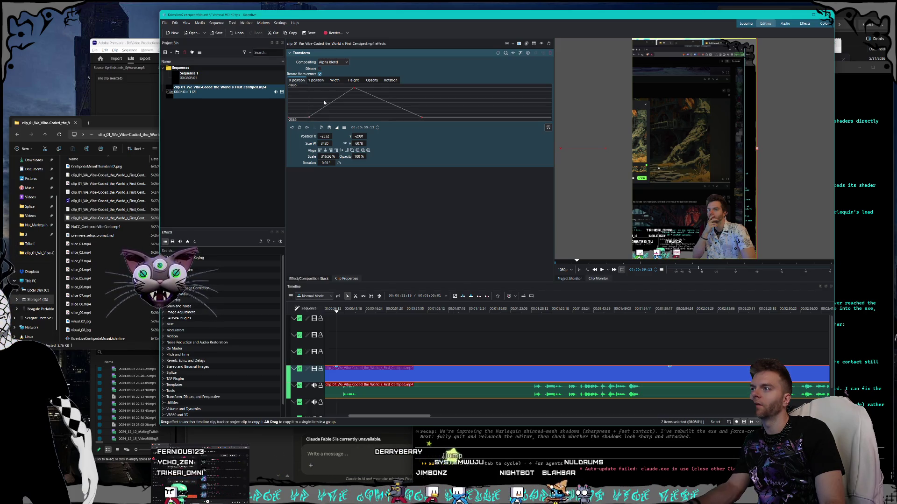
click(354, 88)
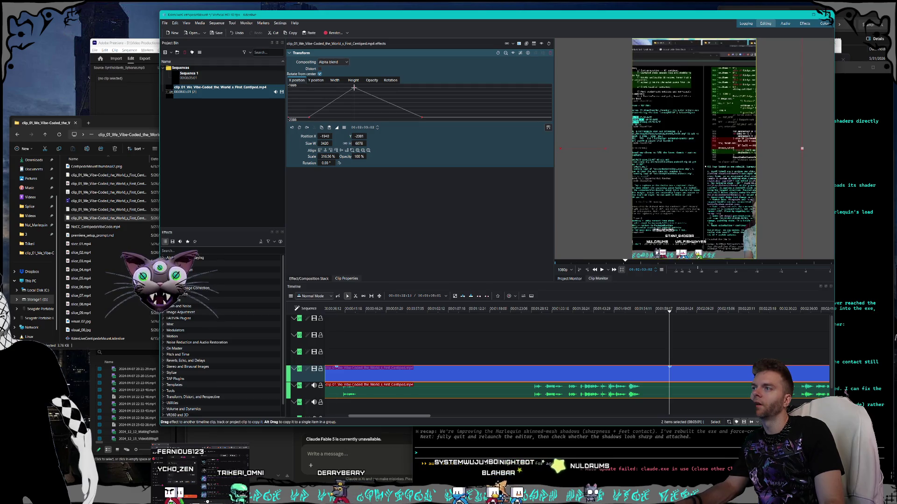
key(Left)
key(Left)
key(Left)
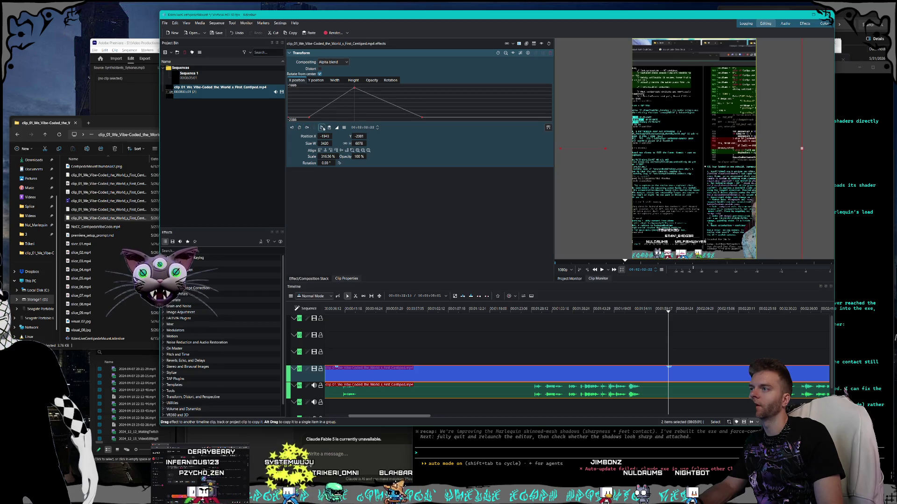
Recheck the X values from -2332 to the -1940 peak, then show the Y position curve.
click(548, 128)
click(548, 127)
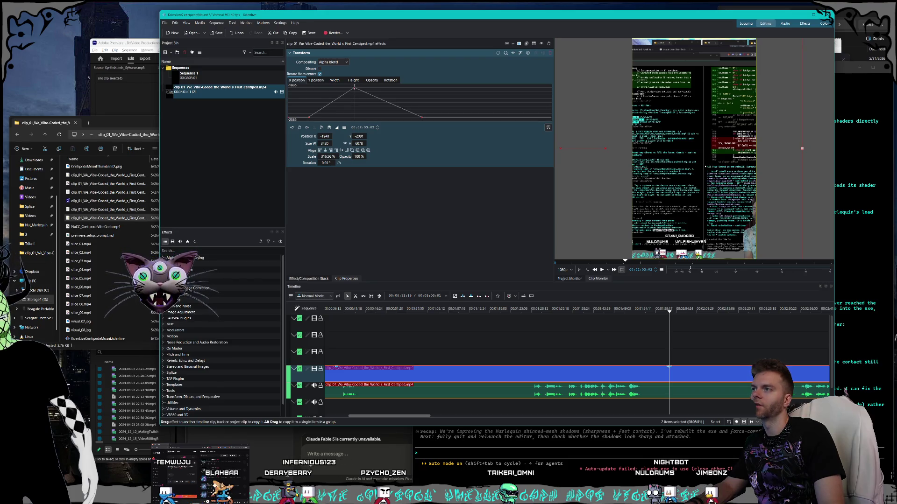
click(366, 111)
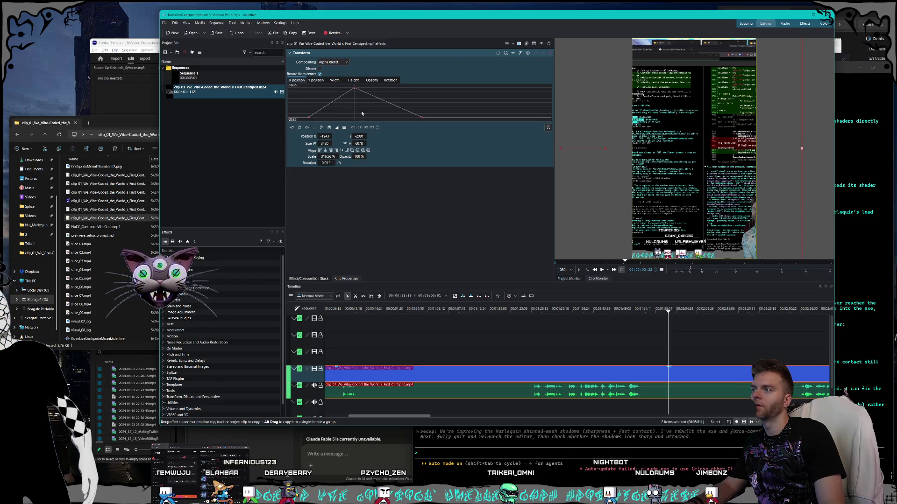
click(306, 128)
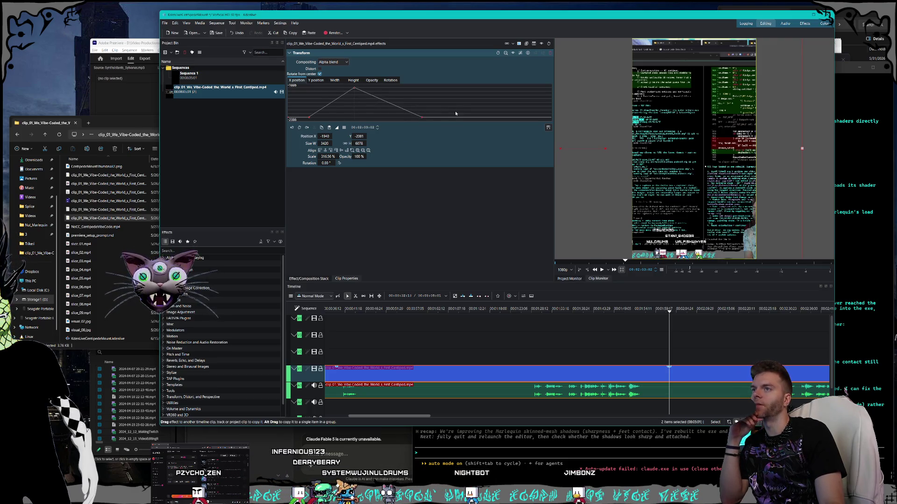
click(309, 118)
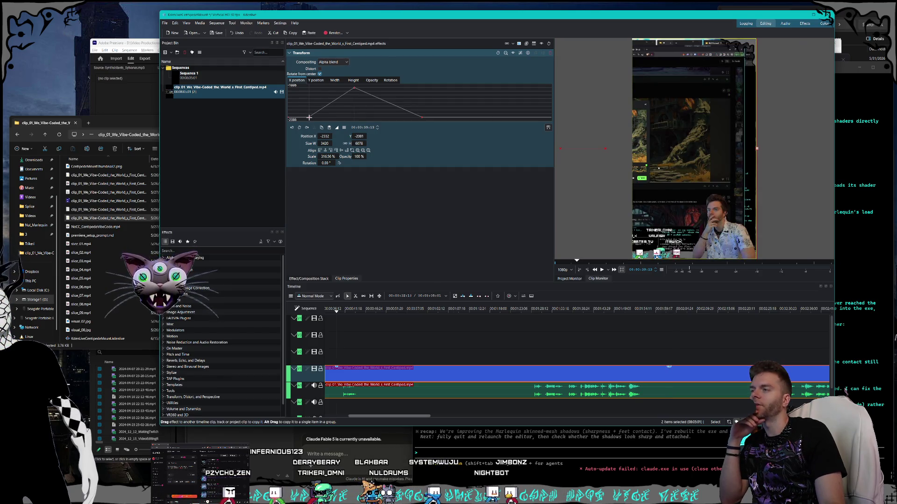
click(322, 82)
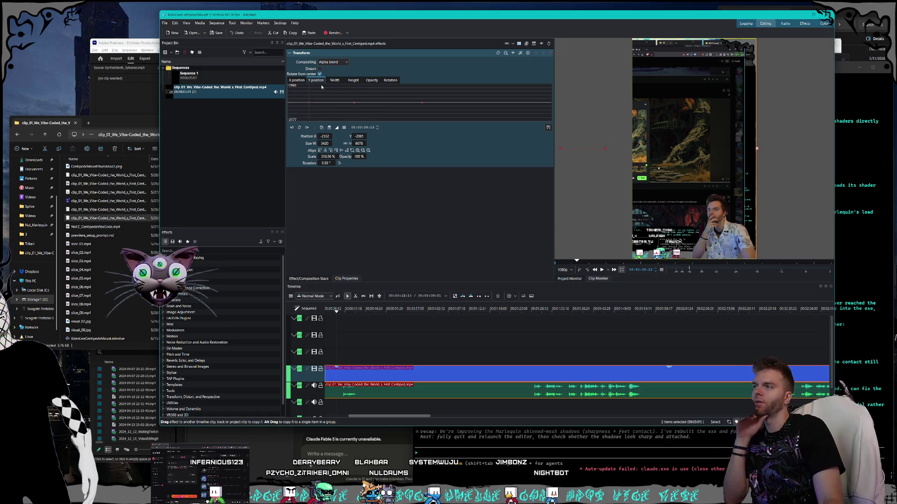
Review the Rotation curve, then return to the X position keyframe curve.
click(354, 104)
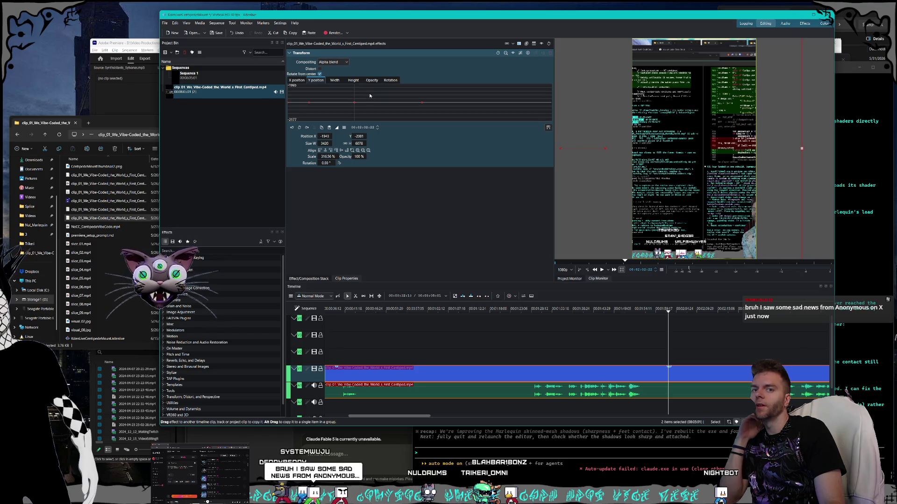
click(389, 80)
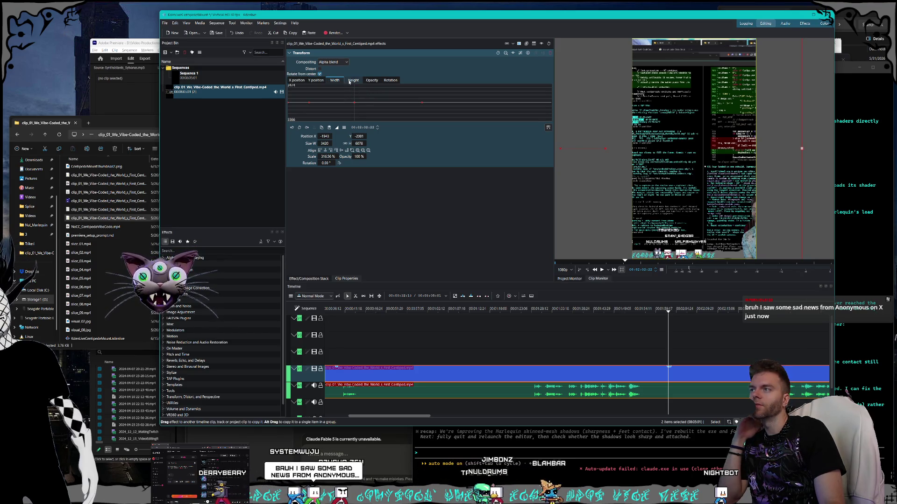
click(297, 80)
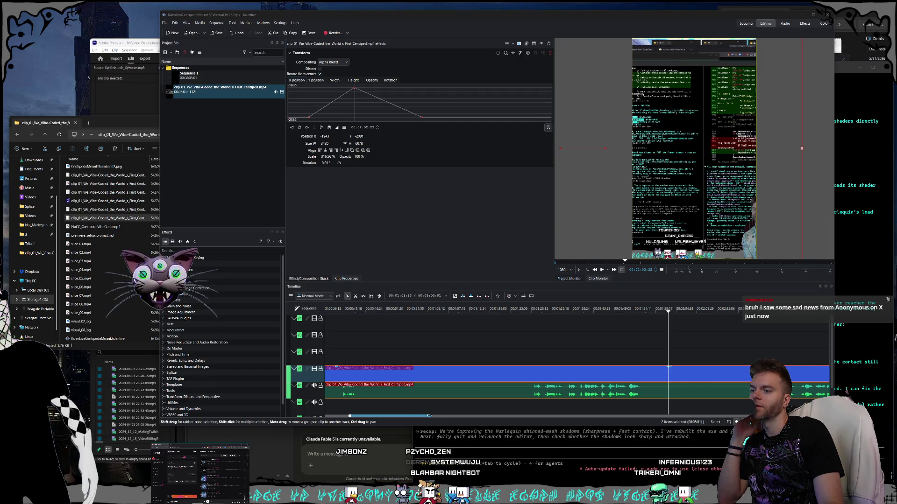
Zoom the timeline out and scroll back so the whole clip fits from its start.
click(440, 418)
ctrl+scroll(440, 417, down, 1)
drag(440, 418, 394, 416)
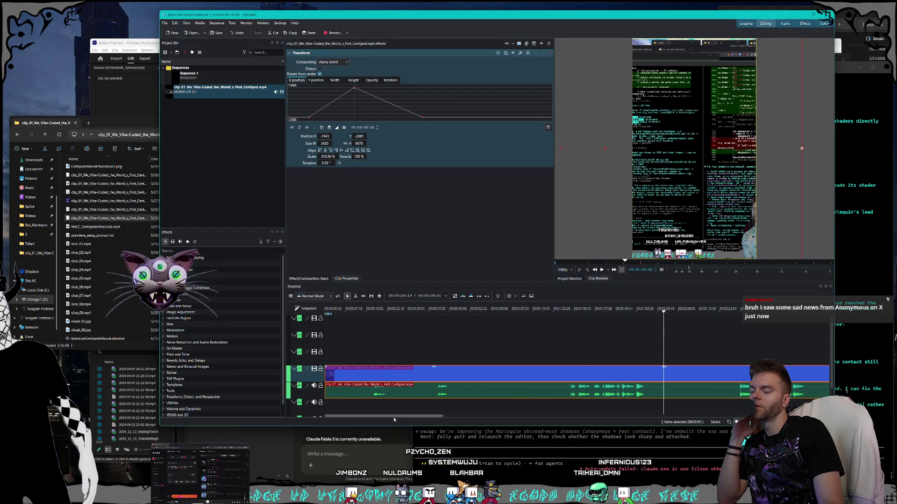
ctrl+scroll(547, 409, down, 1)
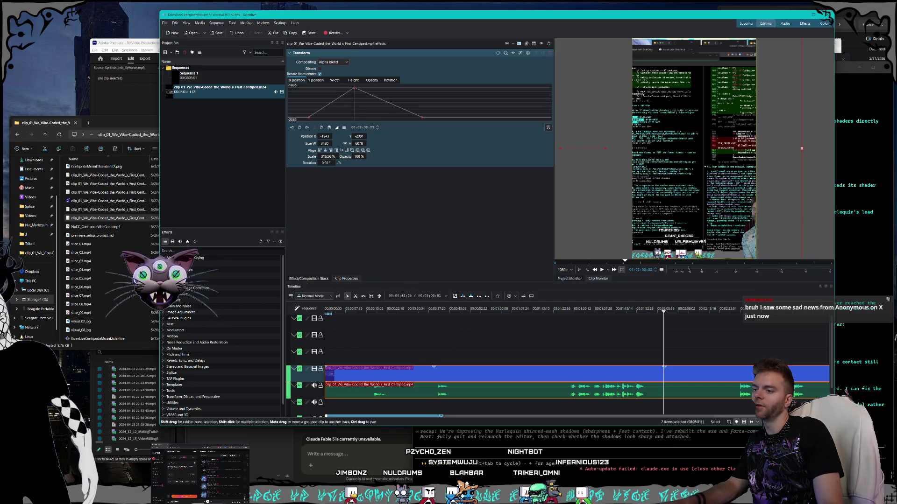
ctrl+scroll(548, 409, down, 2)
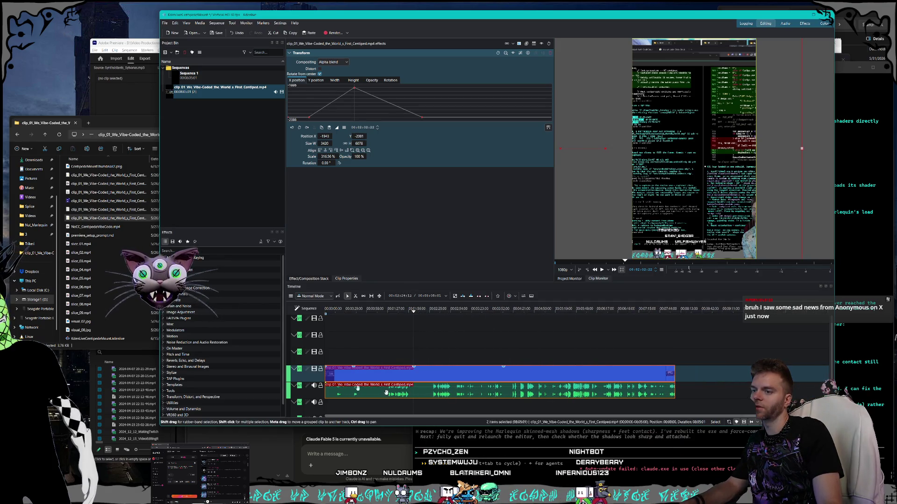
Razor the clip at two points and delete the short middle piece.
key(x)
click(410, 374)
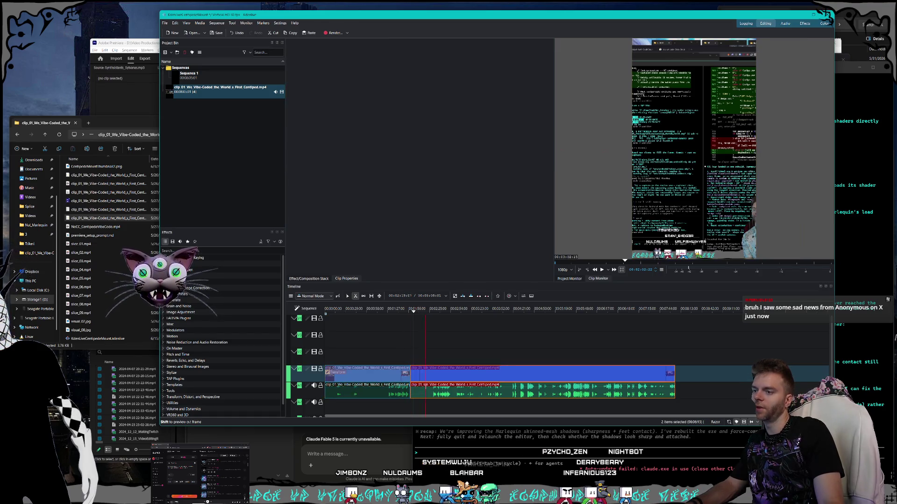
click(431, 374)
key(s)
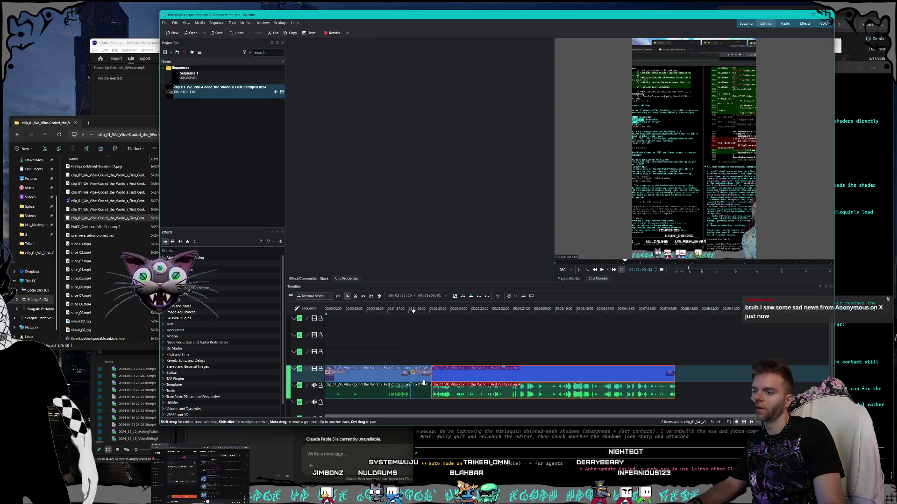
click(420, 374)
key(Delete)
right_click(425, 375)
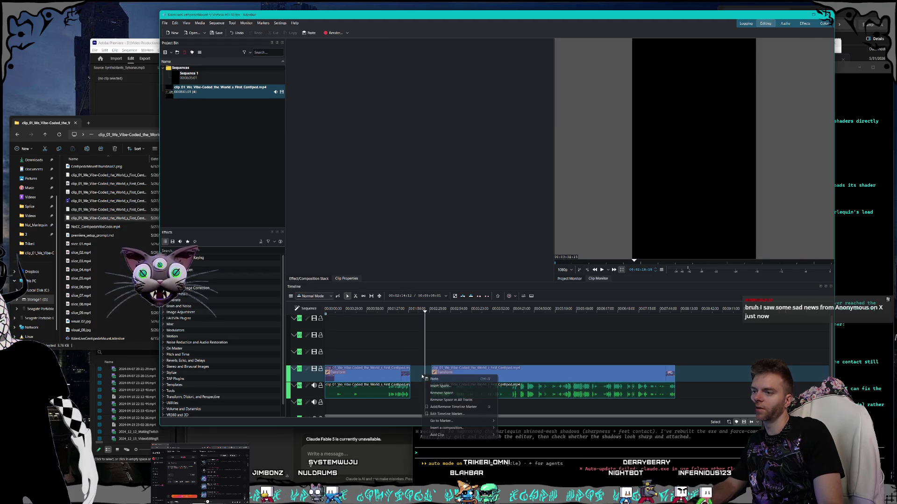
click(421, 378)
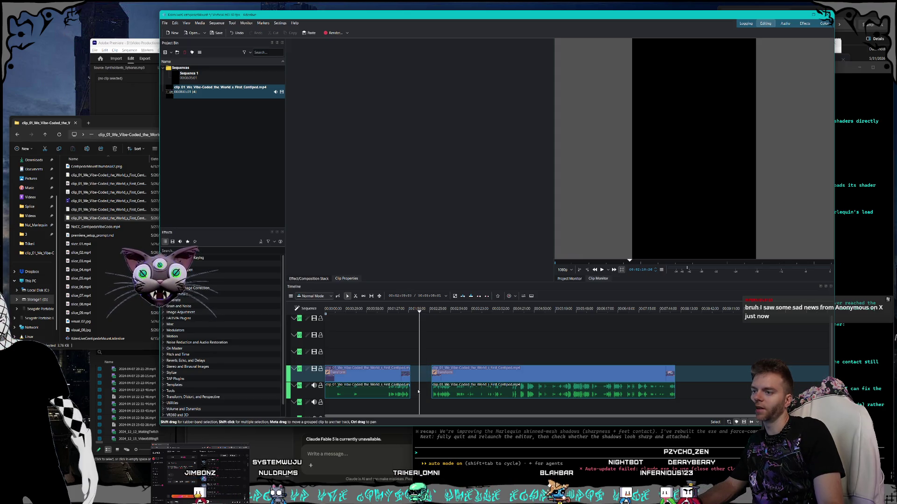
click(414, 380)
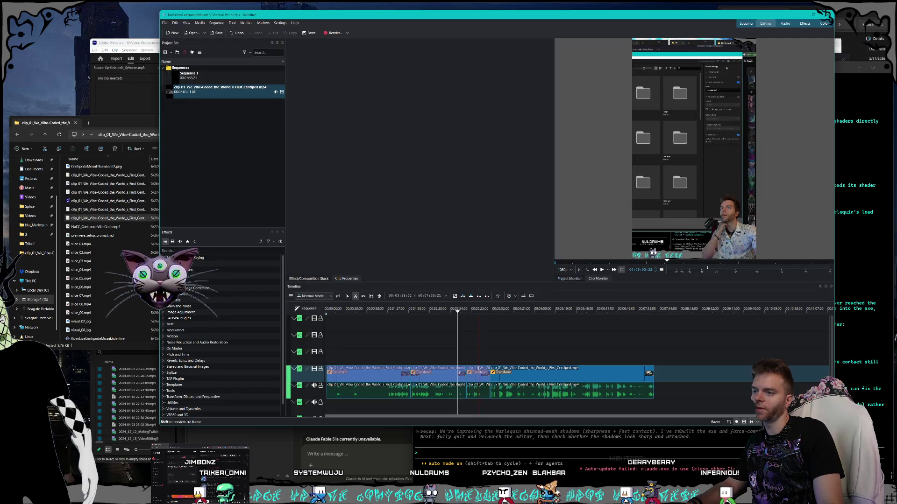
Delete a second short piece, Remove Space to close the gap, and review the cut.
key(s)
click(479, 373)
key(Delete)
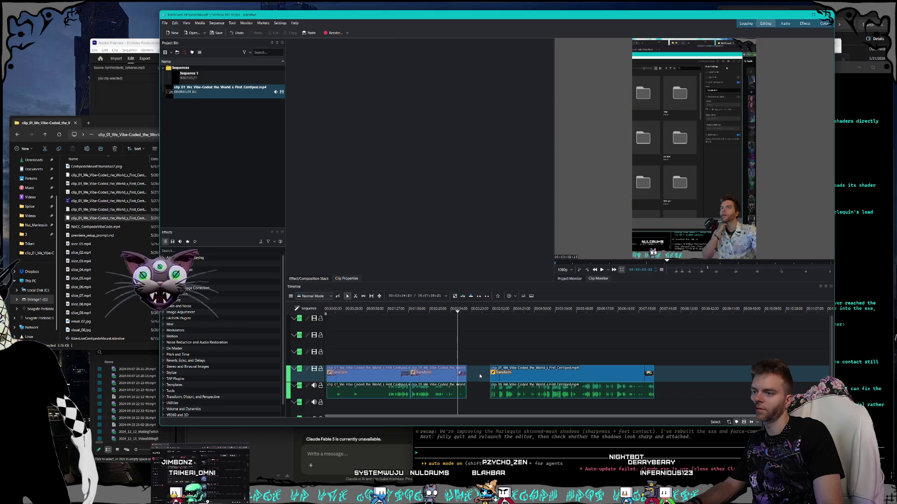
right_click(480, 376)
click(500, 405)
mouse_move(474, 309)
mouse_down()
mouse_move(401, 309)
mouse_move(414, 307)
mouse_move(392, 314)
mouse_move(390, 329)
mouse_move(411, 311)
mouse_move(475, 310)
mouse_move(375, 313)
mouse_up()
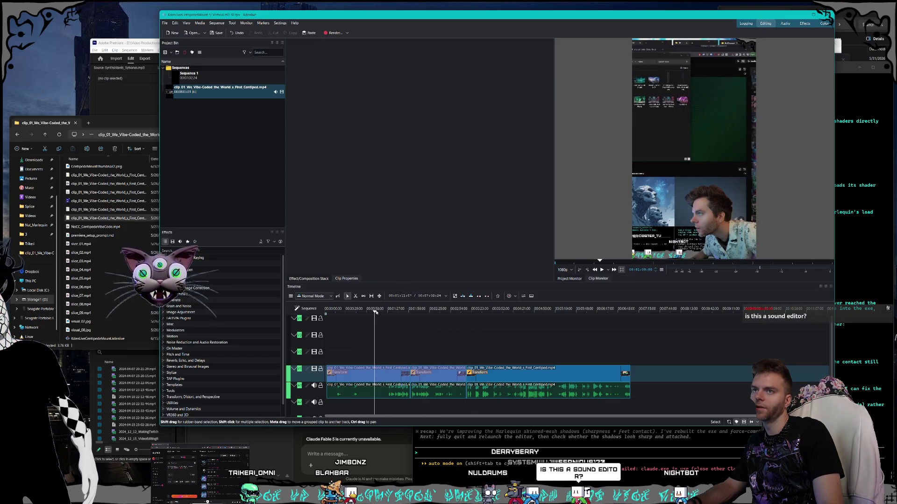
click(362, 384)
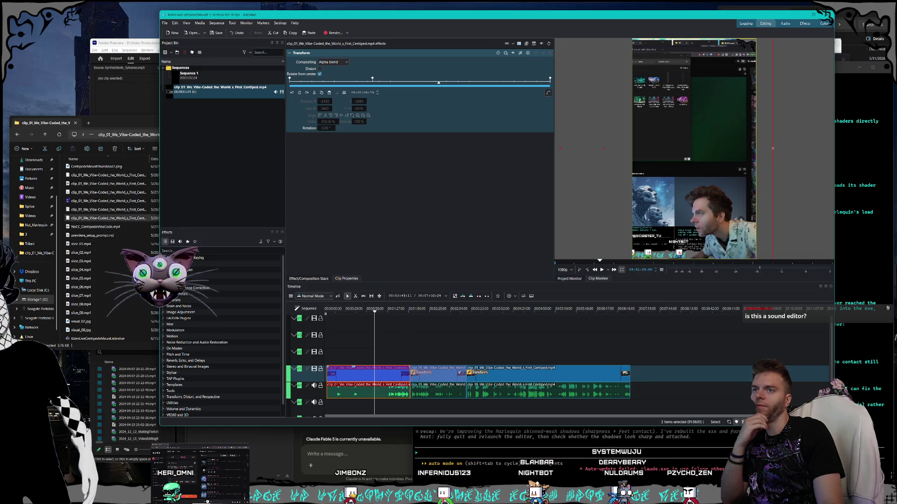
Scrub through the edited clips, then show the Transform position keyframes as a curve graph.
mouse_move(634, 282)
mouse_down()
mouse_move(634, 321)
mouse_move(633, 290)
mouse_up()
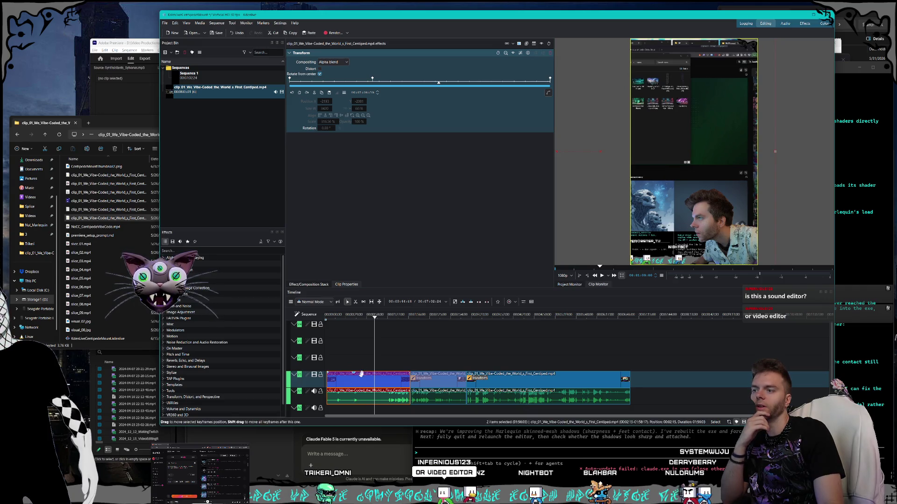
drag(397, 317, 440, 318)
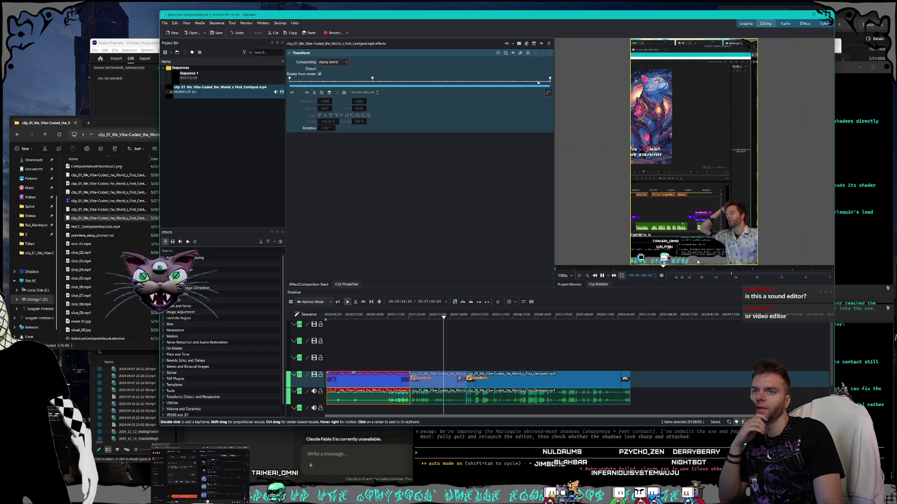
click(602, 276)
click(353, 316)
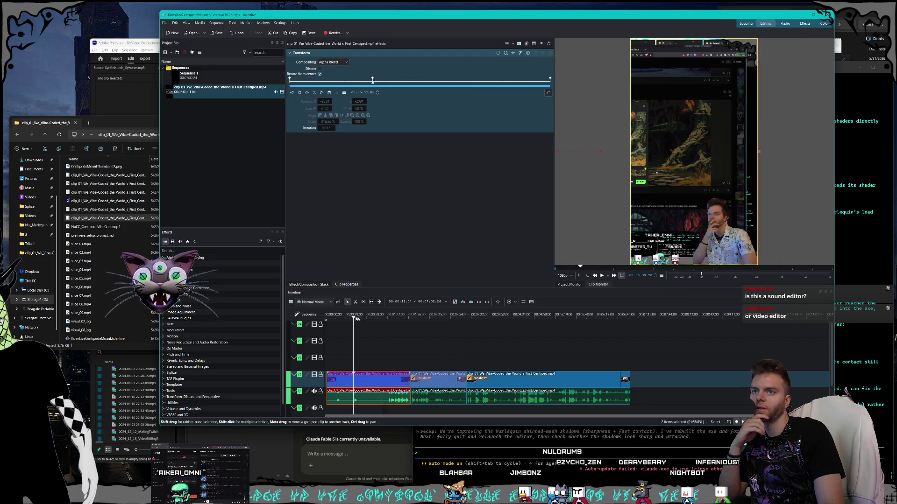
drag(372, 314, 385, 314)
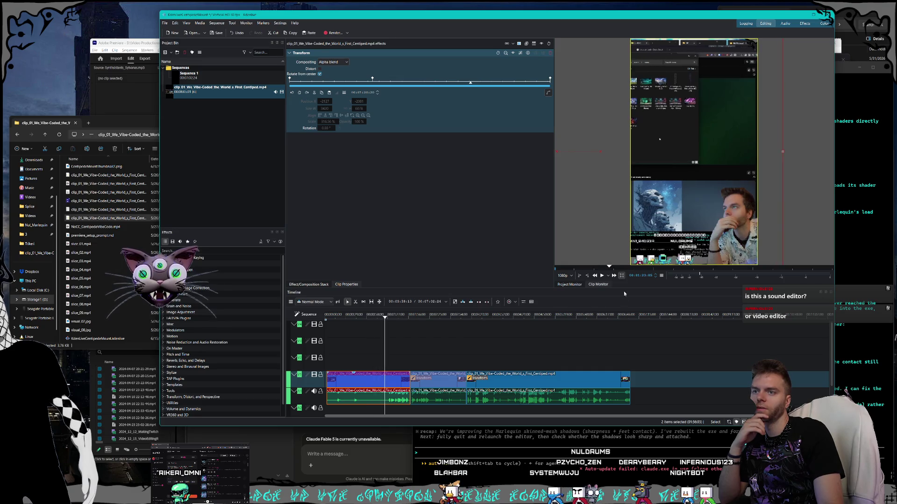
click(602, 276)
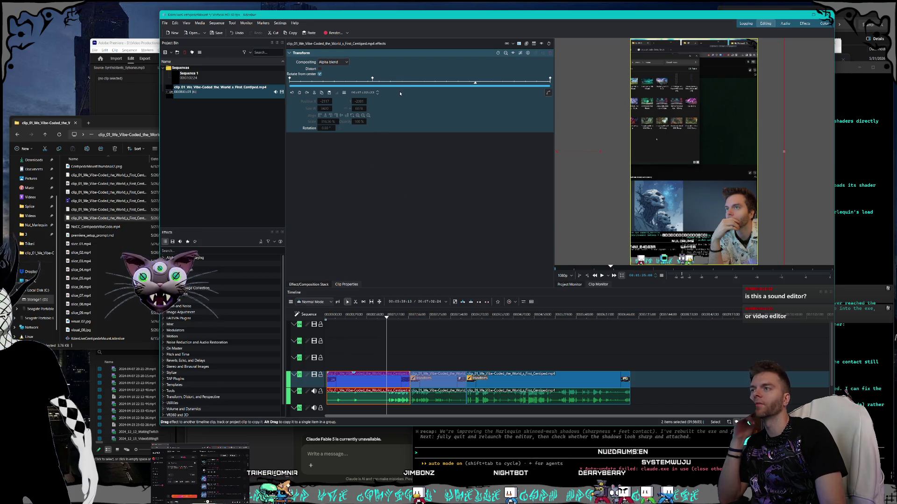
click(548, 93)
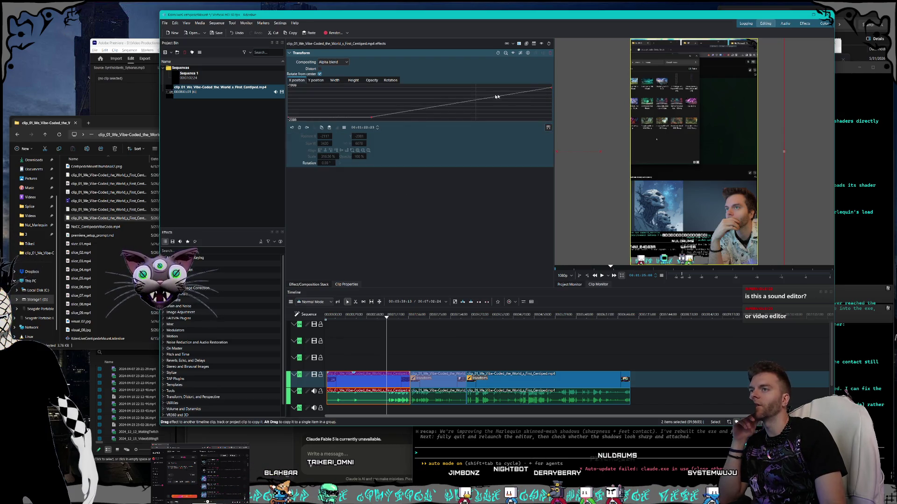
Leave the 00:00:36:28 keyframe Linear and give the next keyframe Exponential In easing.
click(551, 88)
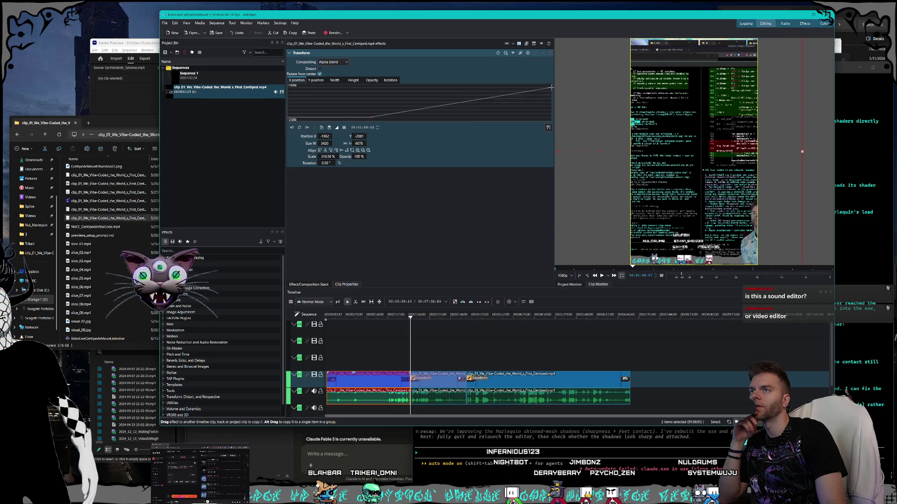
click(371, 117)
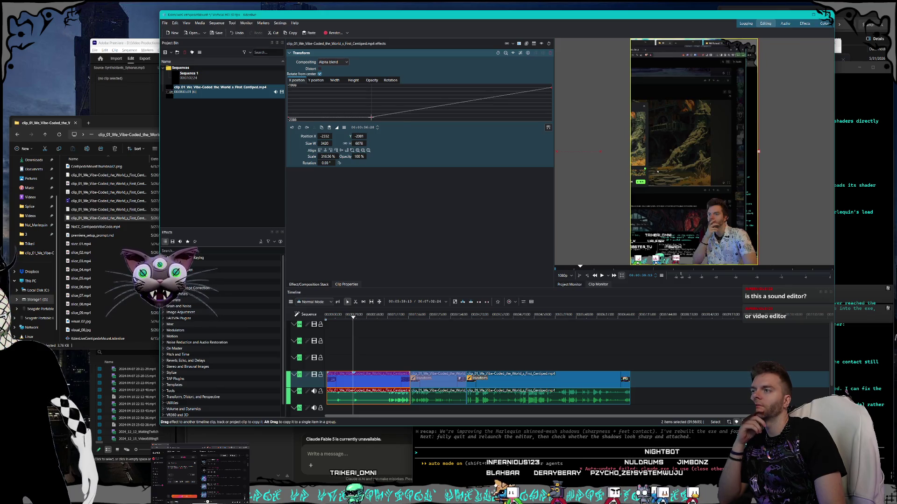
click(337, 128)
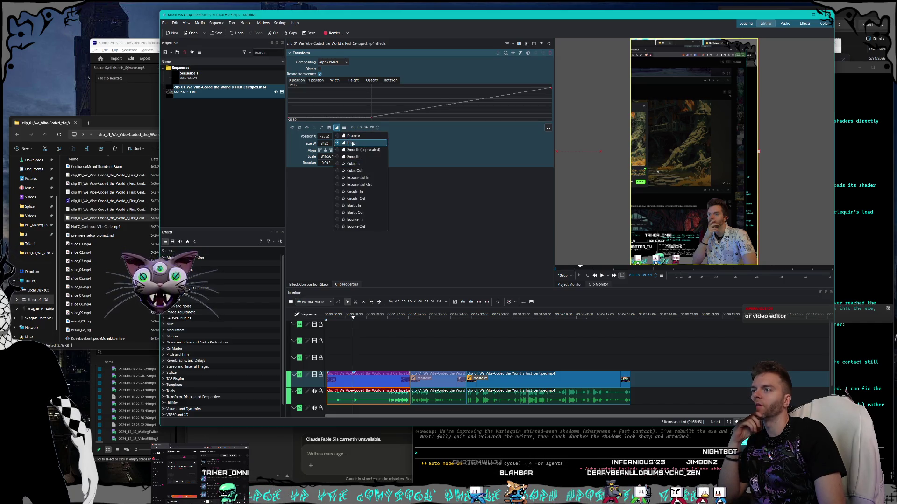
click(352, 144)
click(308, 128)
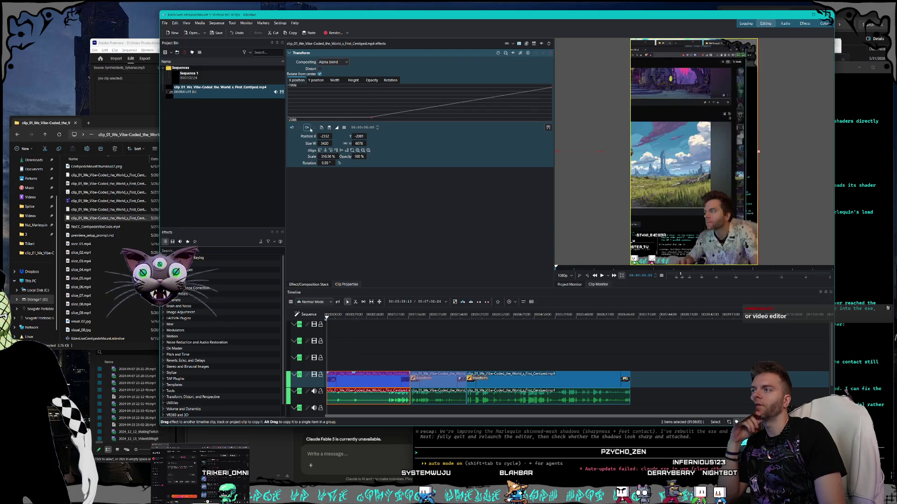
click(336, 129)
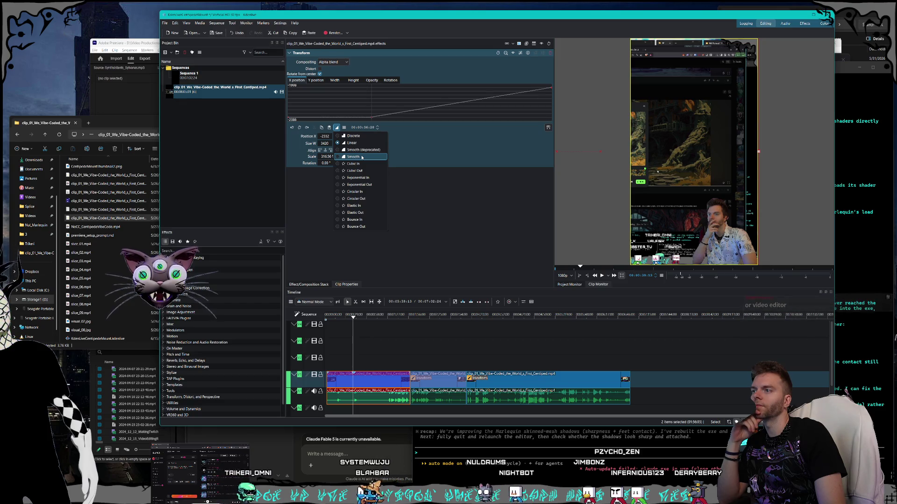
click(362, 178)
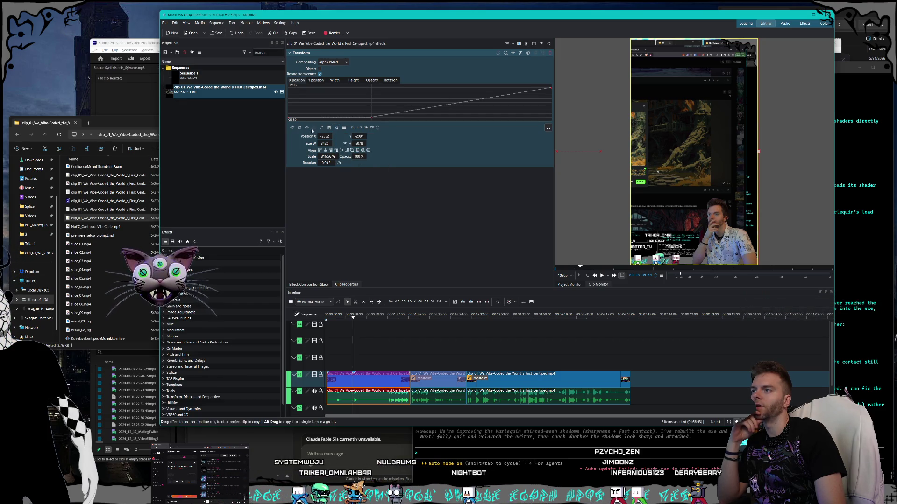
Give the keyframe at 00:01:56:02 Exponential Out easing.
click(307, 128)
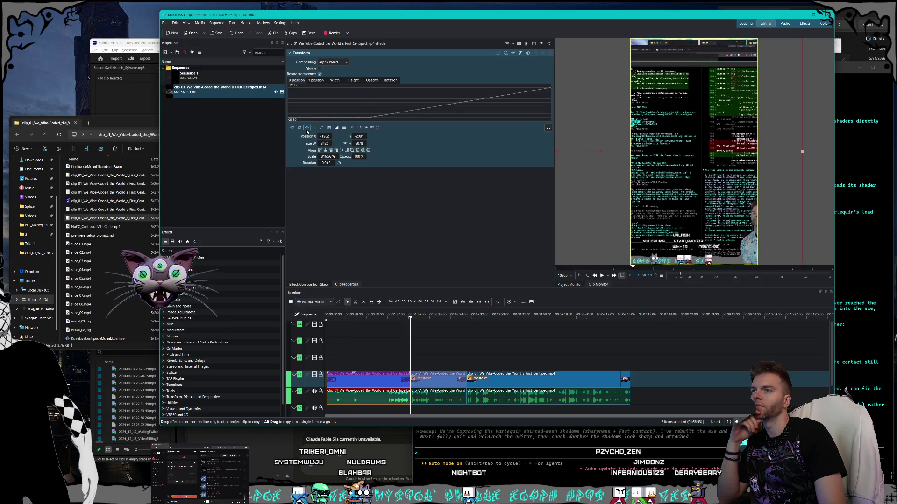
click(336, 128)
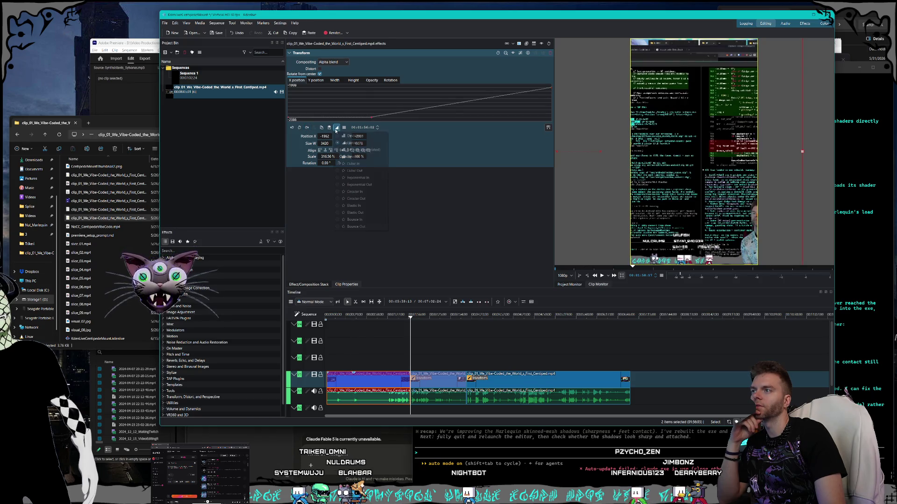
click(360, 185)
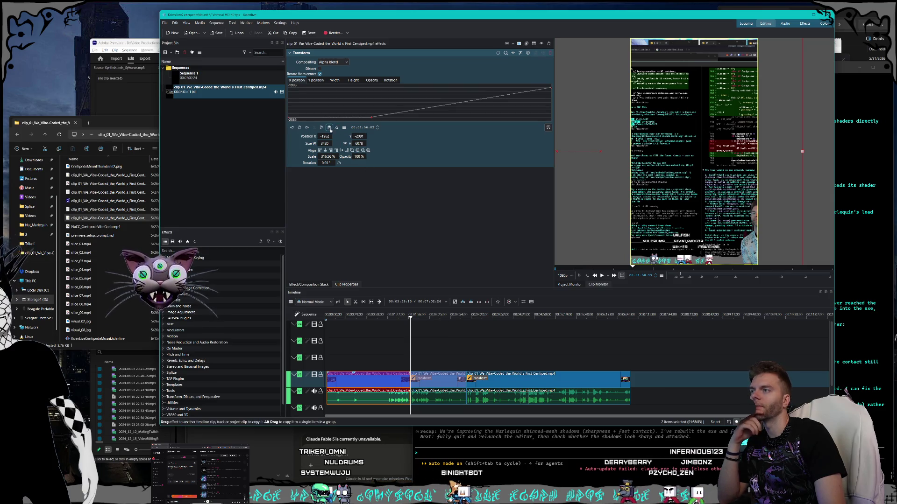
click(343, 128)
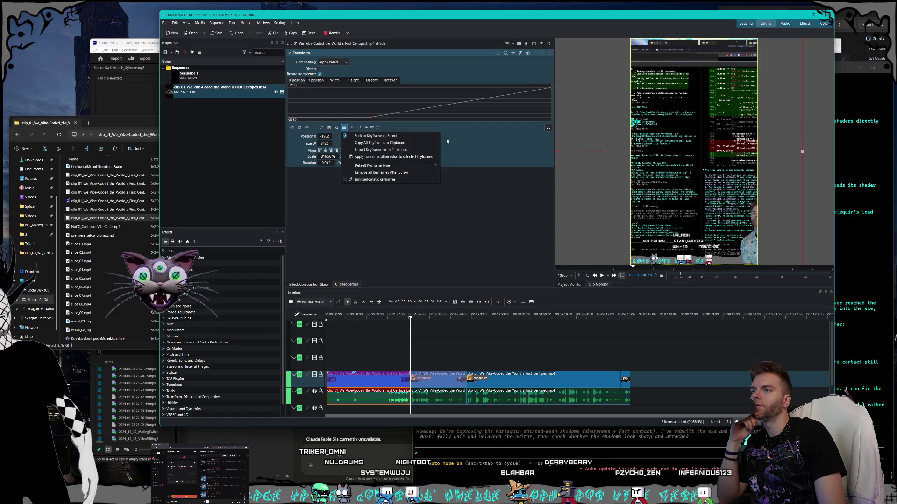
click(411, 140)
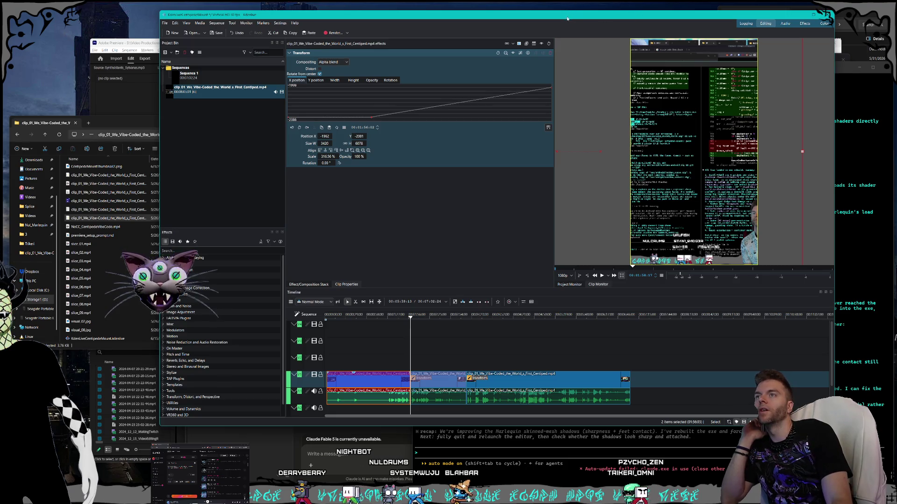
Close Kdenlive, saving the changed project when prompted.
drag(567, 19, 565, 21)
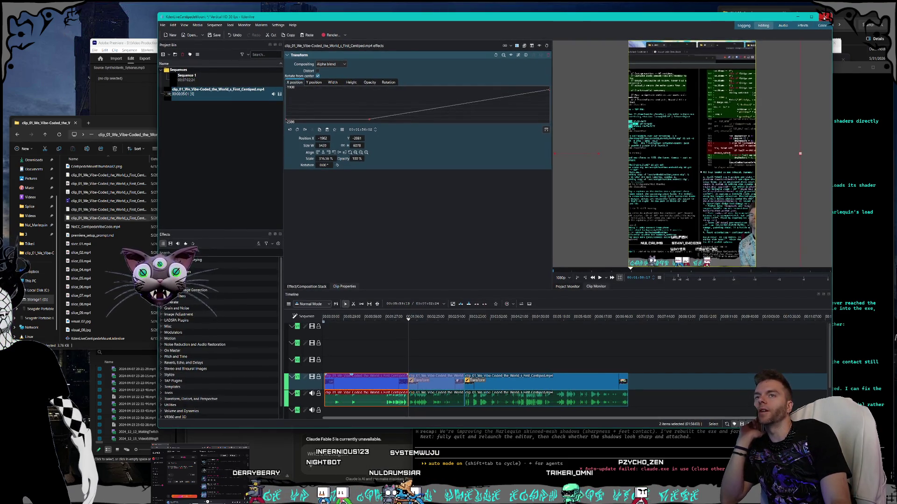
click(825, 17)
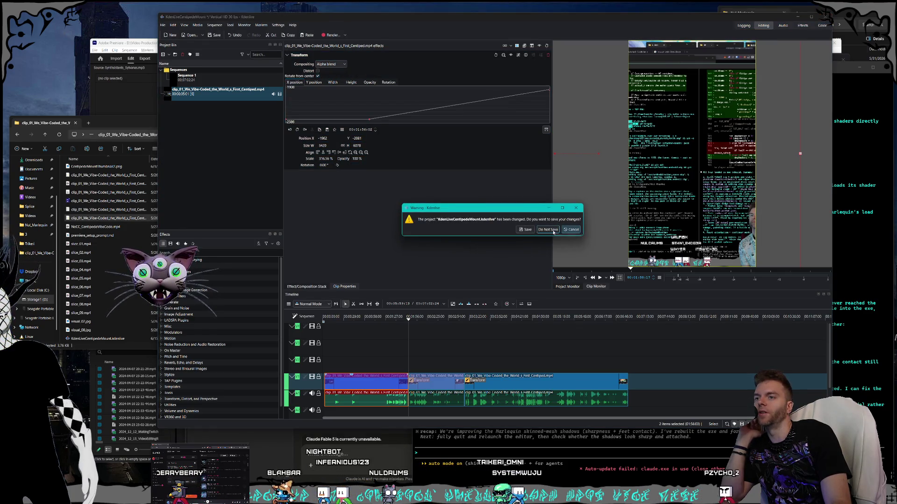
click(527, 230)
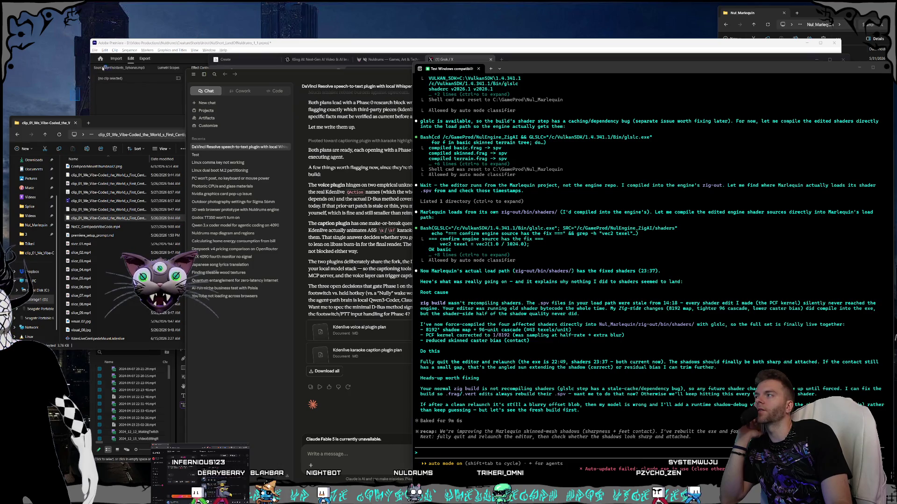
drag(186, 26, 57, 109)
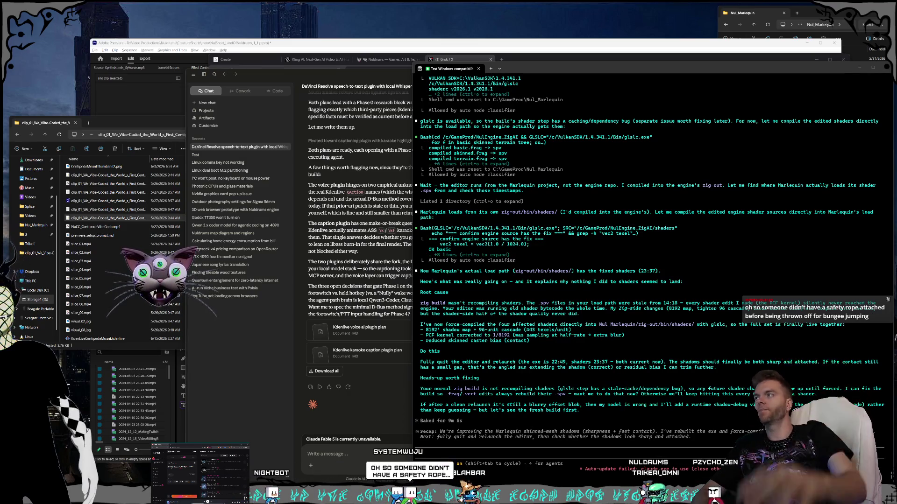
Bring the Premiere Pro project window in front of the terminal.
click(200, 44)
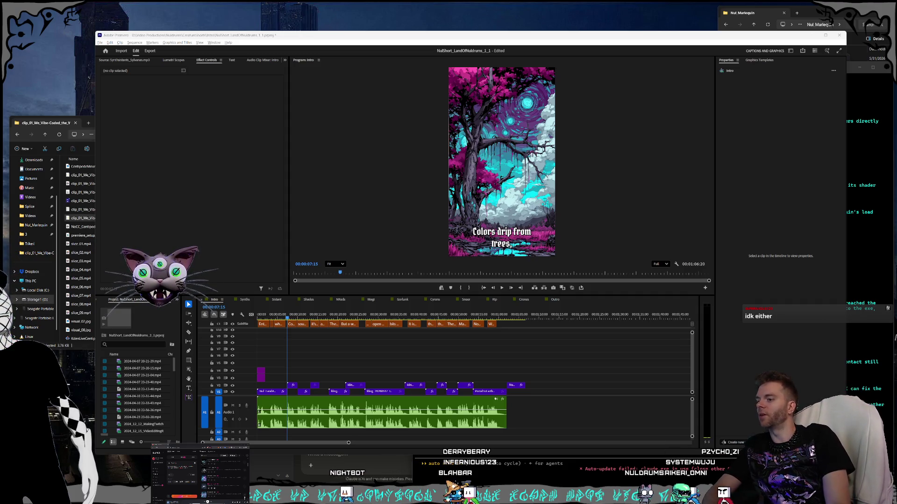
Bring the terminal forward and narrow it to uncover the Premiere preview.
click(520, 479)
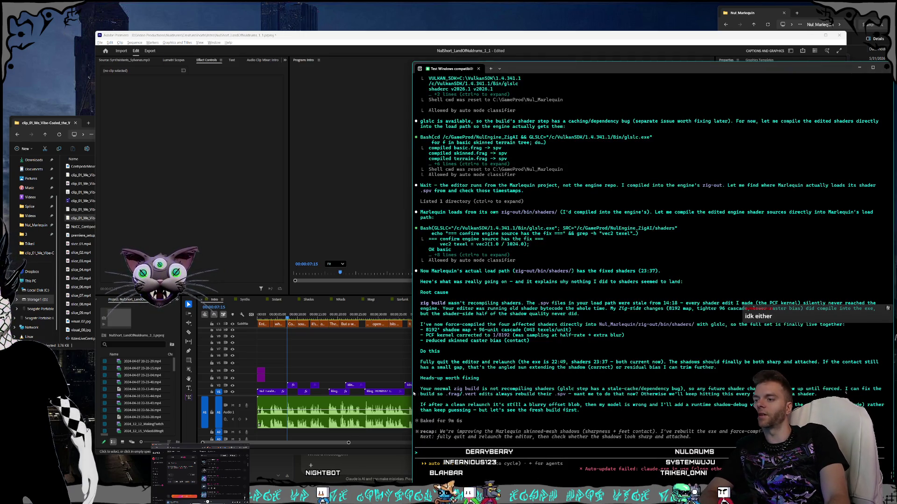
mouse_move(412, 393)
mouse_down()
mouse_move(633, 398)
mouse_move(596, 399)
mouse_move(619, 399)
mouse_up()
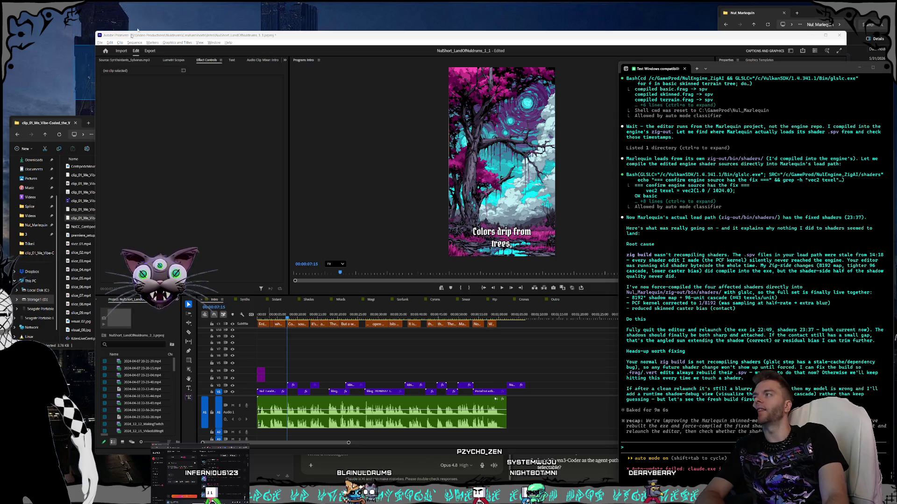
mouse_move(112, 21)
mouse_down()
mouse_move(75, 91)
mouse_move(108, 28)
mouse_move(74, 17)
mouse_move(25, 105)
mouse_move(129, 98)
mouse_move(75, 99)
mouse_move(140, 56)
mouse_move(72, 87)
mouse_move(177, 5)
mouse_move(96, 98)
mouse_move(171, 3)
mouse_up()
mouse_move(42, 97)
mouse_down()
mouse_move(75, 98)
mouse_move(45, 110)
mouse_up()
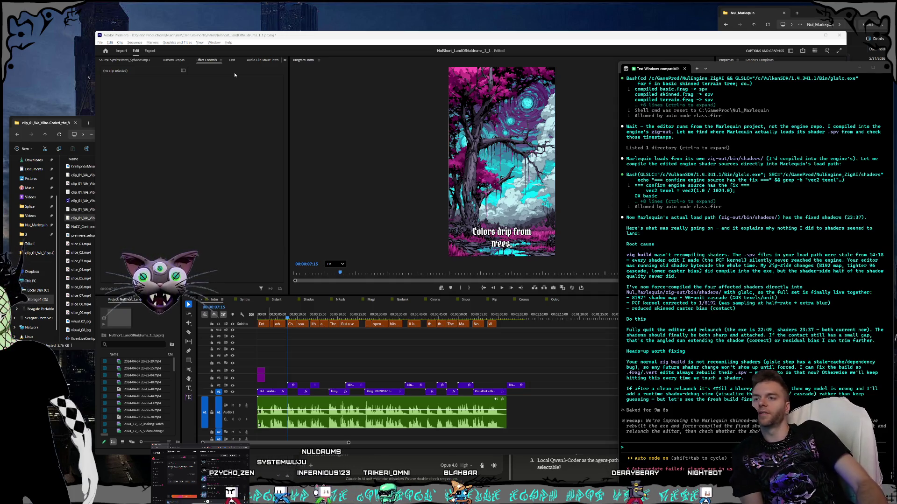
click(734, 282)
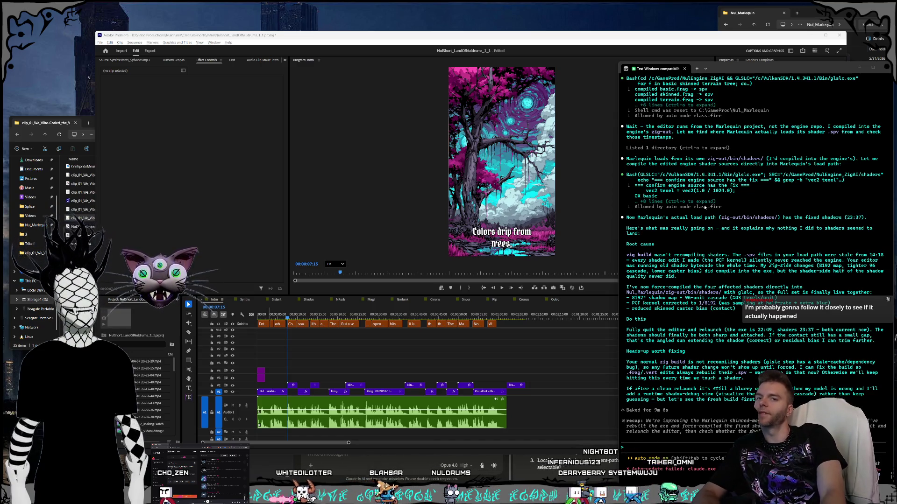
Cycle through Premiere and the terminal, then switch to the Claude chat window.
click(427, 37)
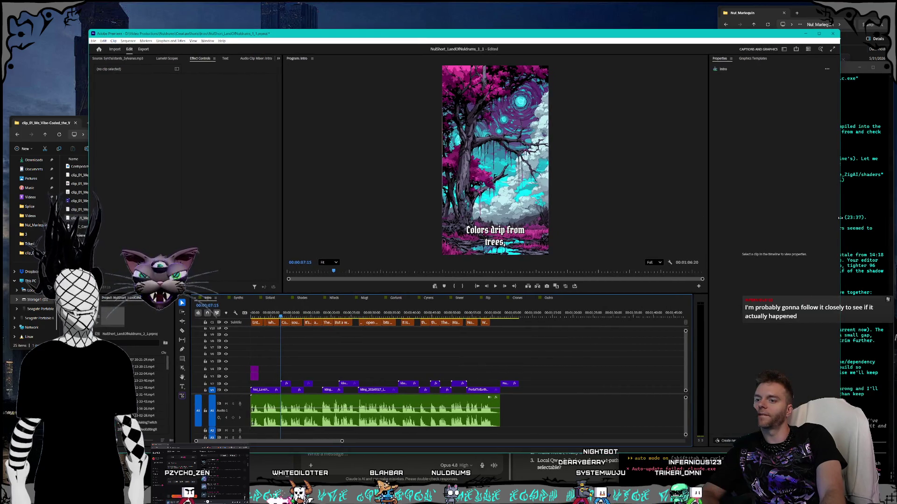
click(863, 228)
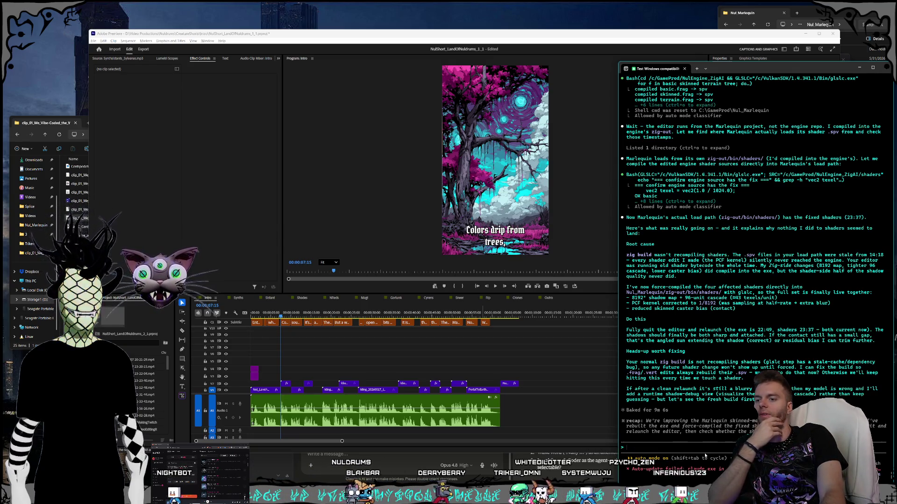
key(alt+Tab)
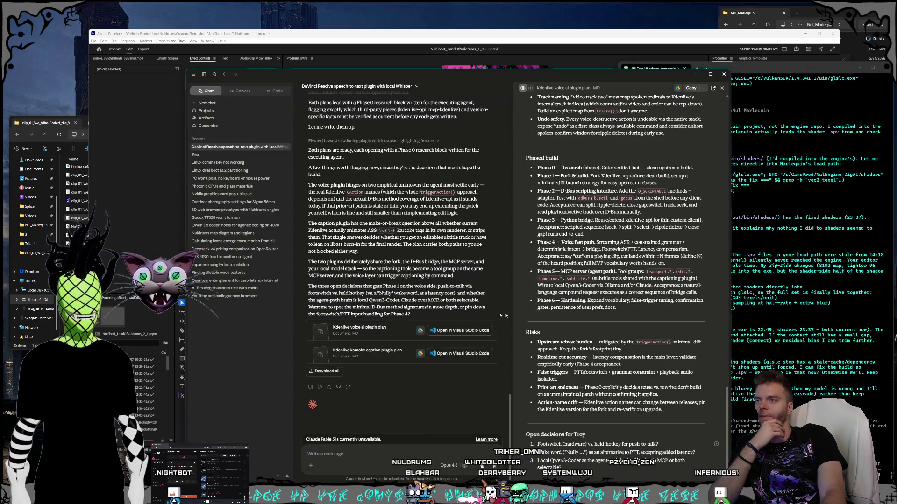
Move the Claude chat window higher and shrink it slightly, then close it.
mouse_move(355, 75)
mouse_down()
mouse_move(353, 32)
mouse_move(360, 41)
mouse_up()
drag(195, 37, 191, 42)
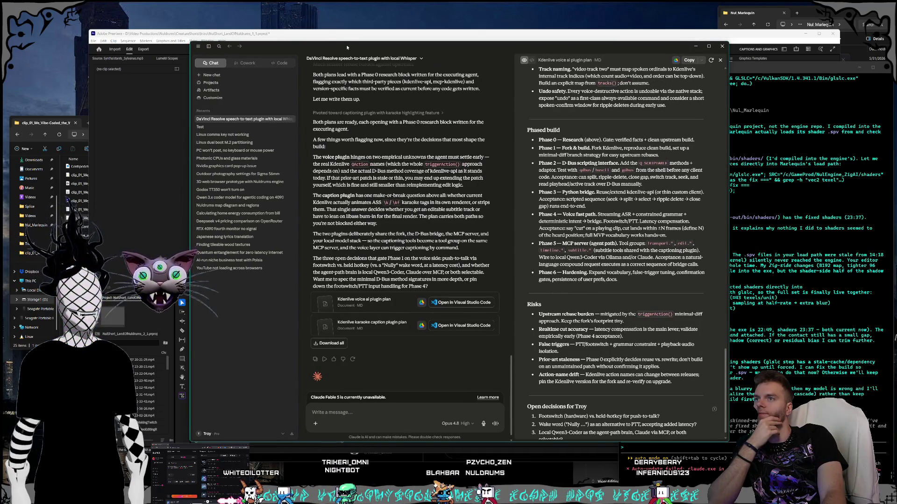
drag(346, 48, 348, 41)
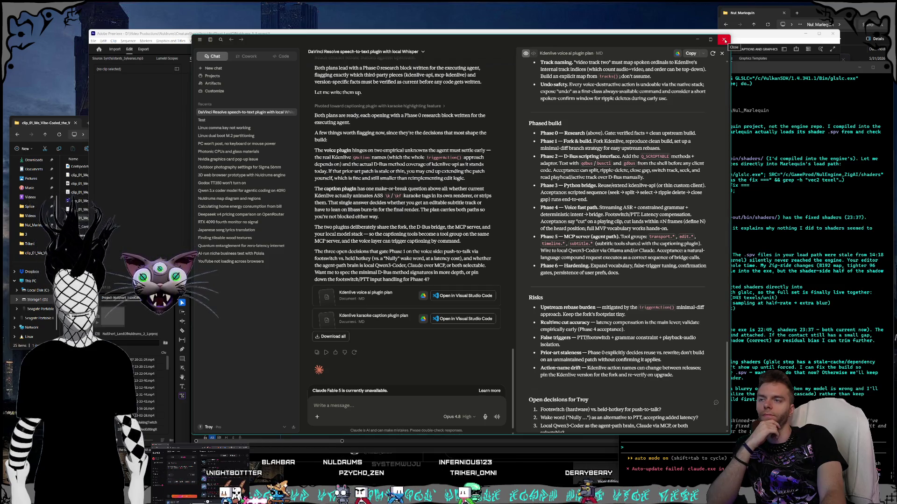
click(724, 40)
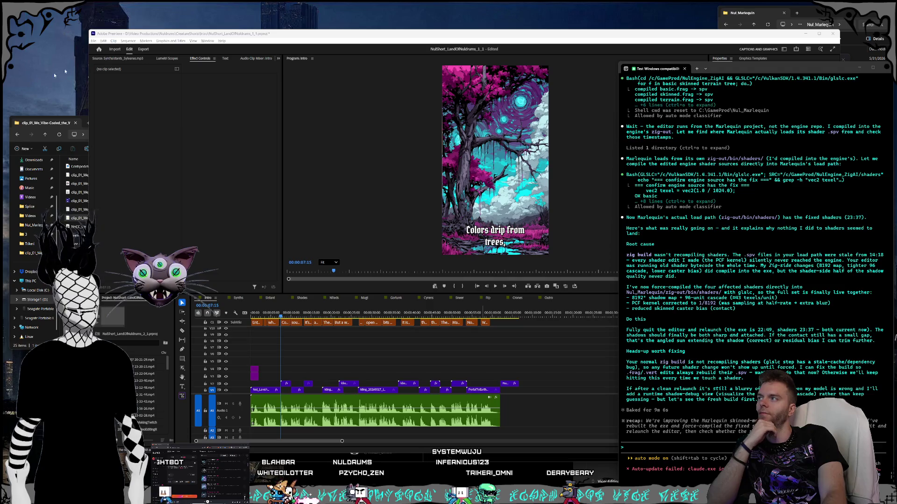
Nudge the Premiere window left, then switch to the Grok chat about Kdenlive layouts.
drag(204, 37, 205, 36)
drag(215, 35, 198, 32)
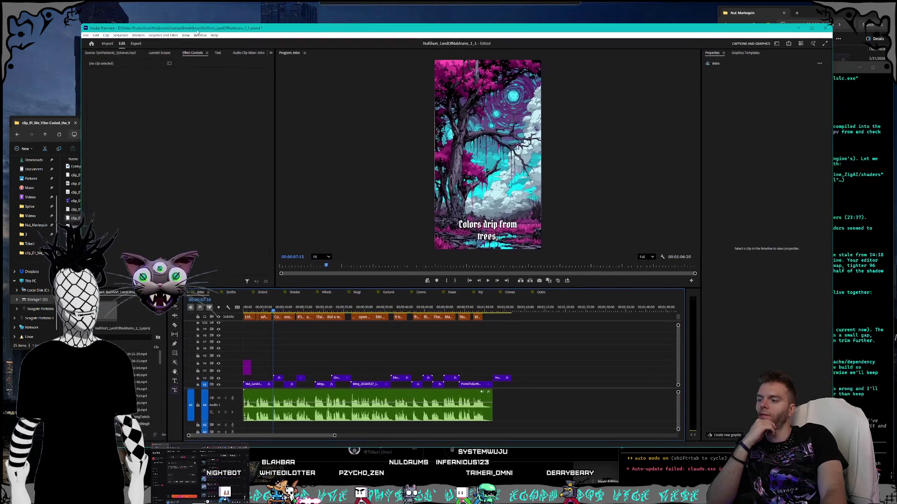
key(alt+Tab)
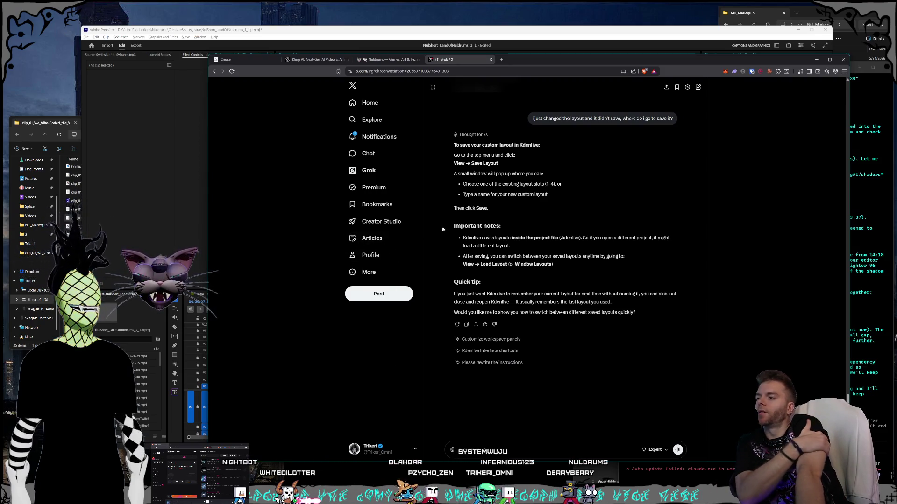
Toggle between Premiere and the Grok browser window, shifting the browser down and left.
click(198, 31)
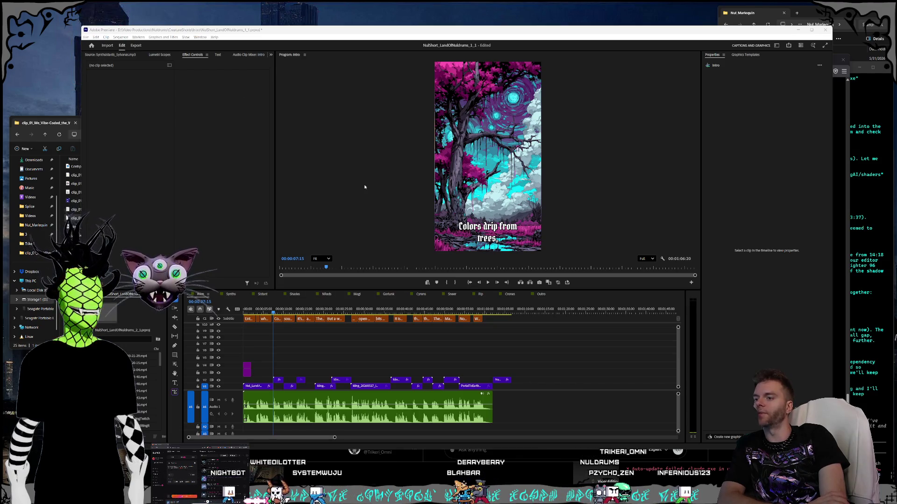
click(326, 460)
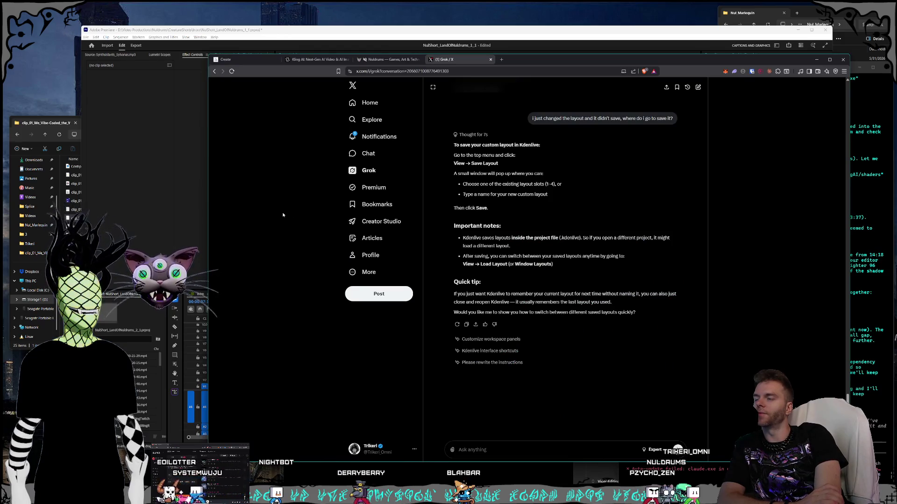
drag(560, 67, 549, 73)
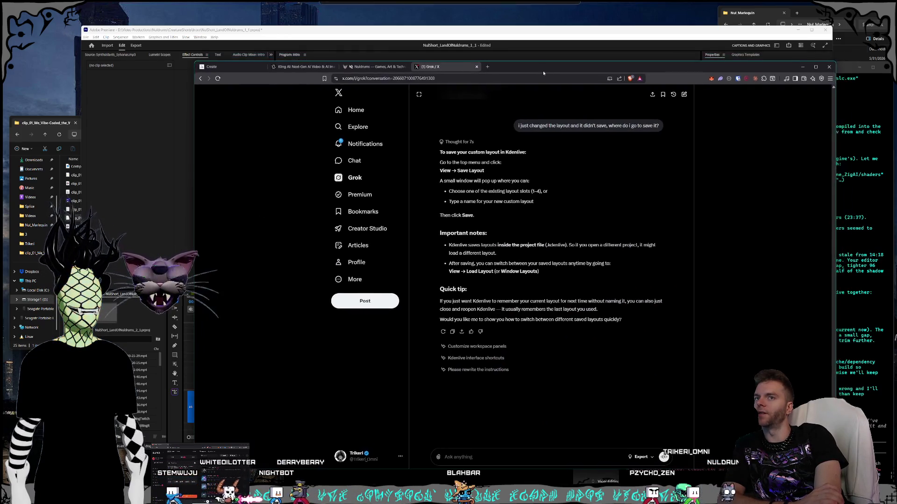
Nudge Premiere up-left, return to the browser, and close the Grok tab to reveal Kling AI.
click(300, 29)
drag(300, 29, 298, 28)
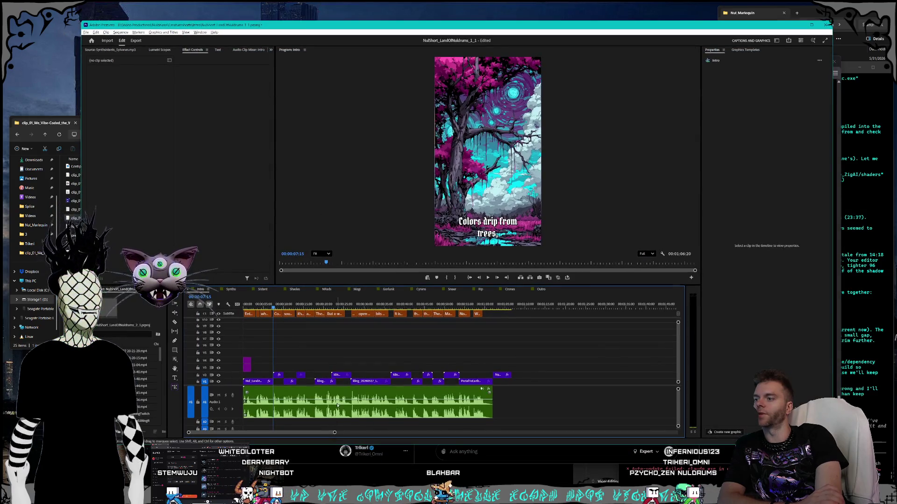
key(alt+Tab)
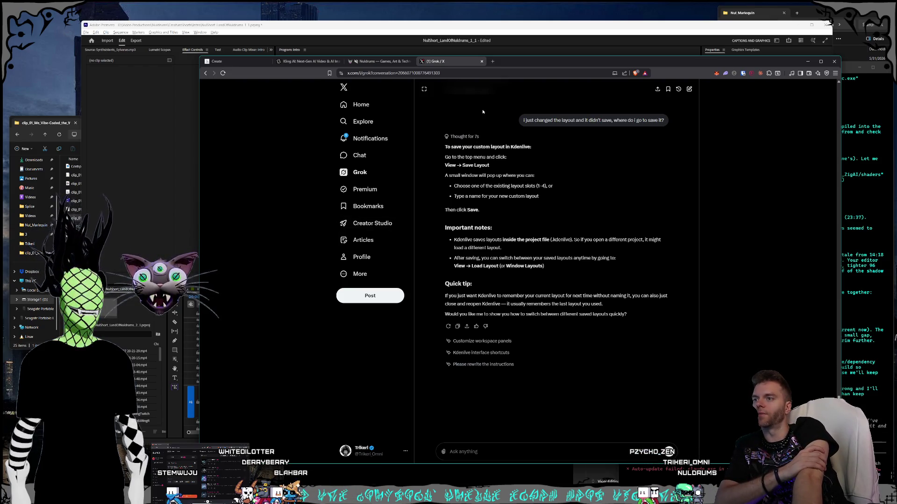
click(482, 61)
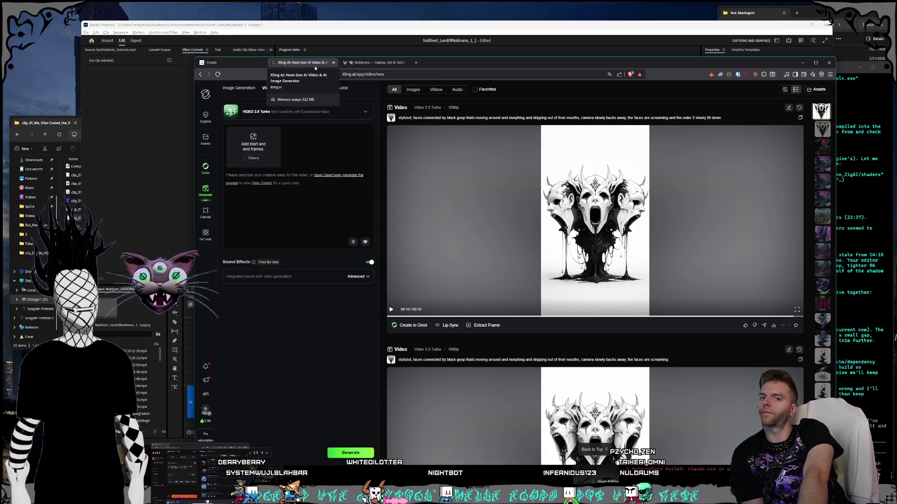
Show the Midjourney cat-character image, then shrink the browser window and move it up-left.
click(206, 65)
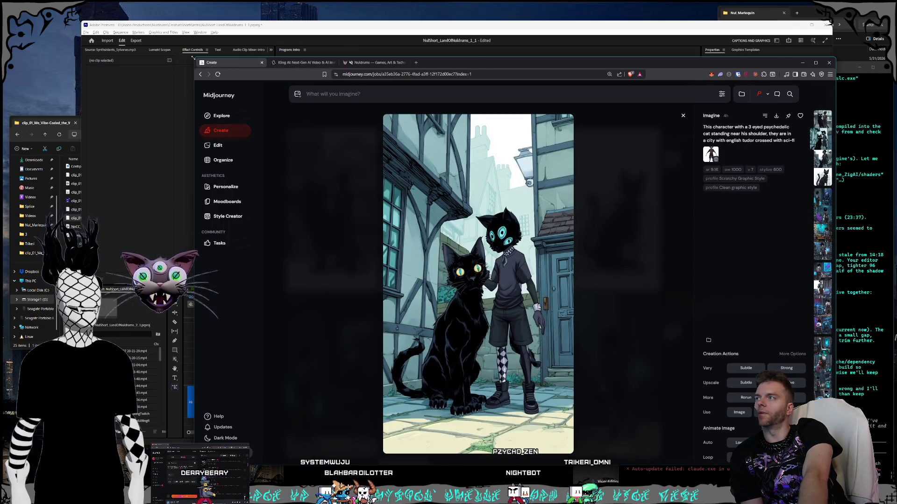
drag(195, 59, 201, 73)
drag(448, 77, 441, 51)
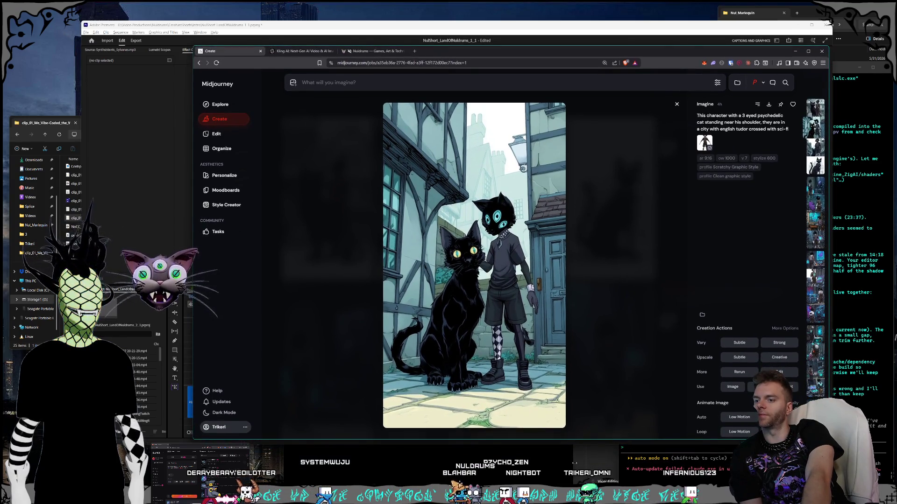
key(alt+Tab)
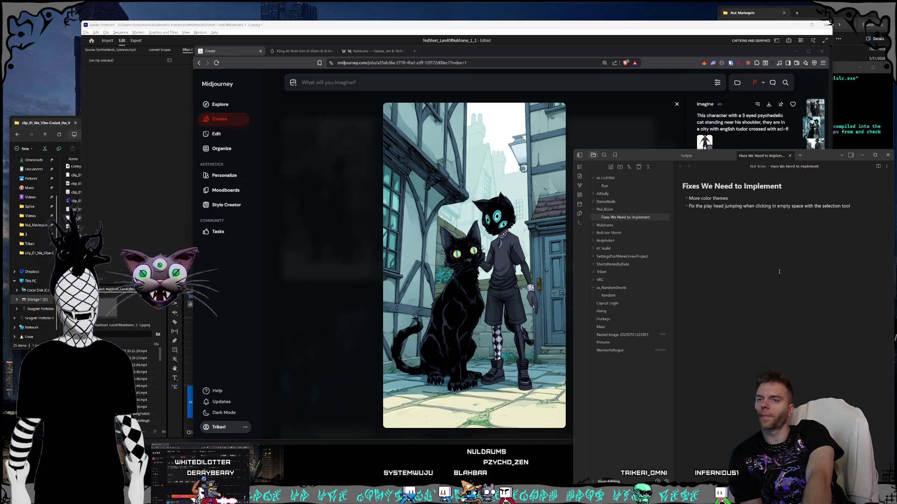
Add a new bullet 'Whats going on with the video imports' below the last fix.
click(863, 207)
key(Return)
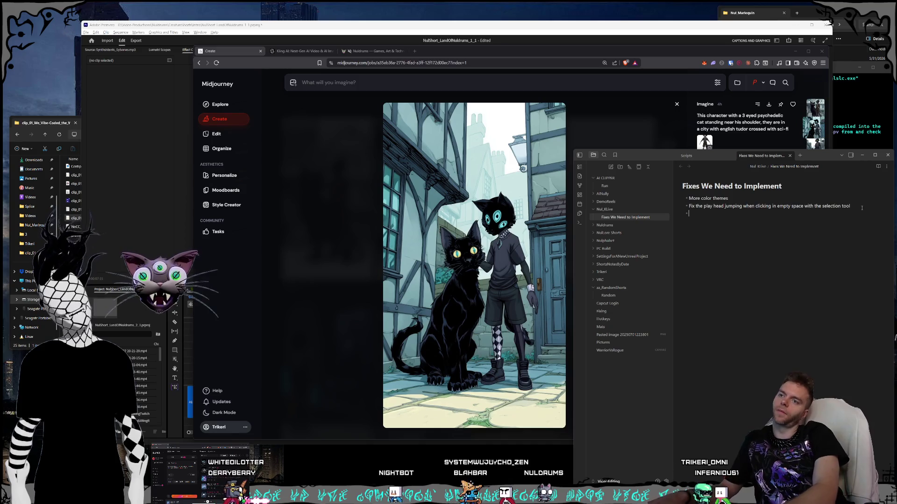
text(Whats )
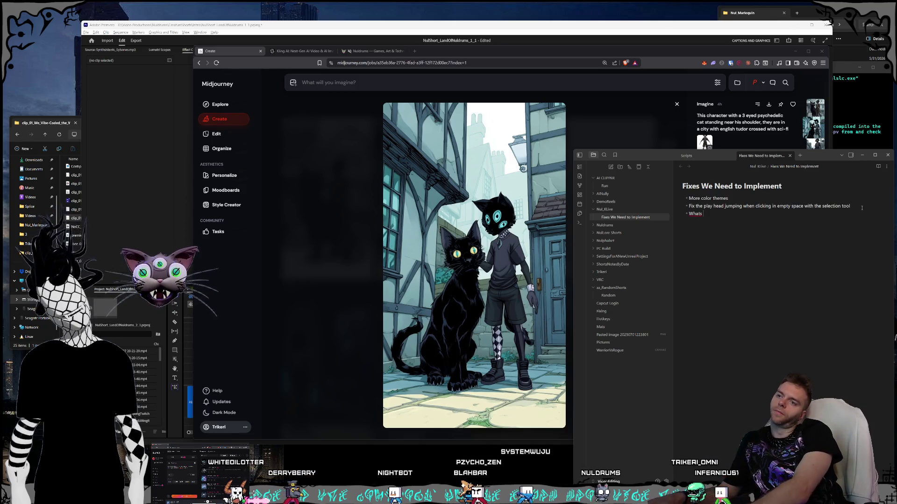
text(going on with the video imports)
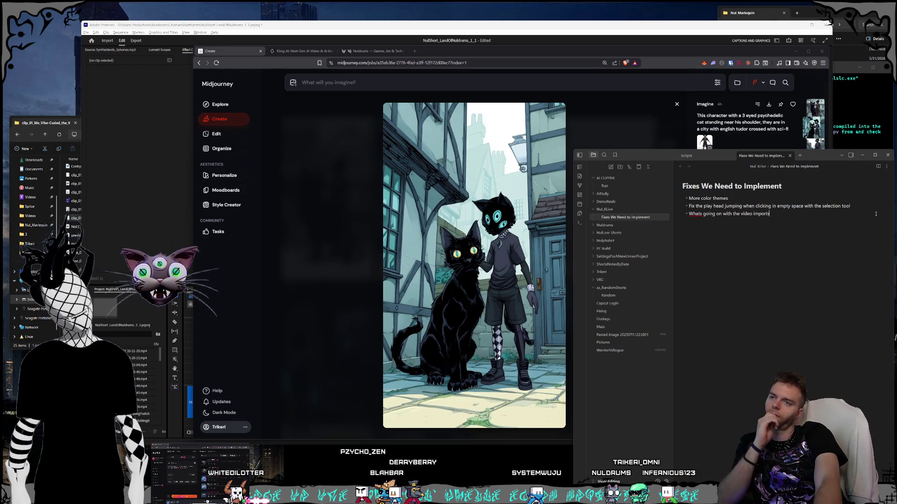
key(alt+Tab)
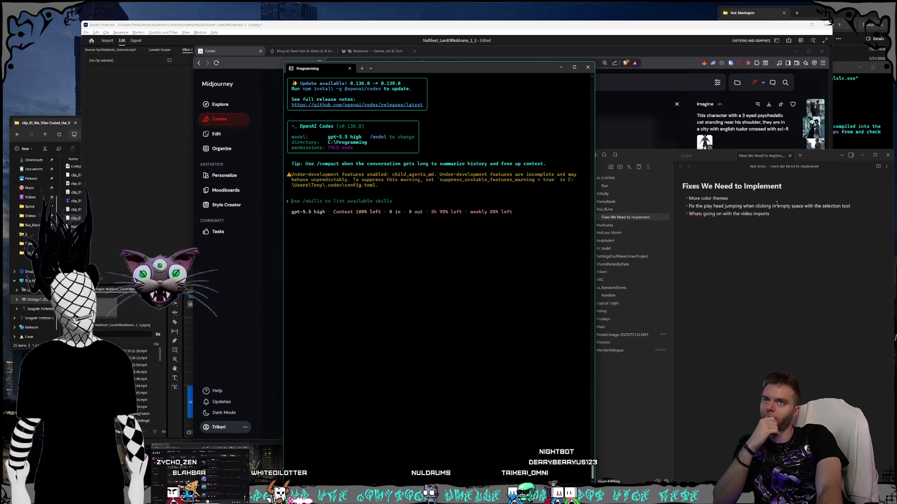
Cycle through the Claude, Codex and Midjourney windows, then raise Premiere and shift it right and down.
click(800, 152)
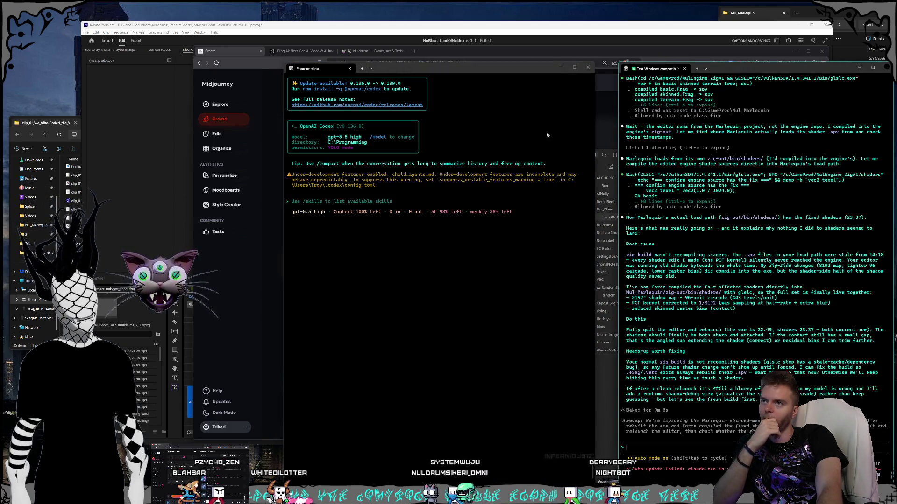
drag(429, 73, 443, 73)
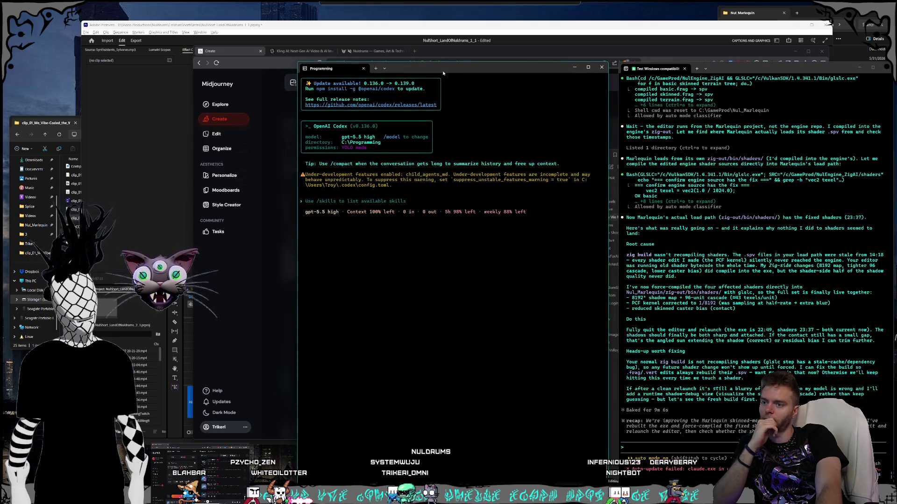
click(235, 52)
drag(471, 55, 461, 26)
click(172, 26)
drag(171, 26, 191, 49)
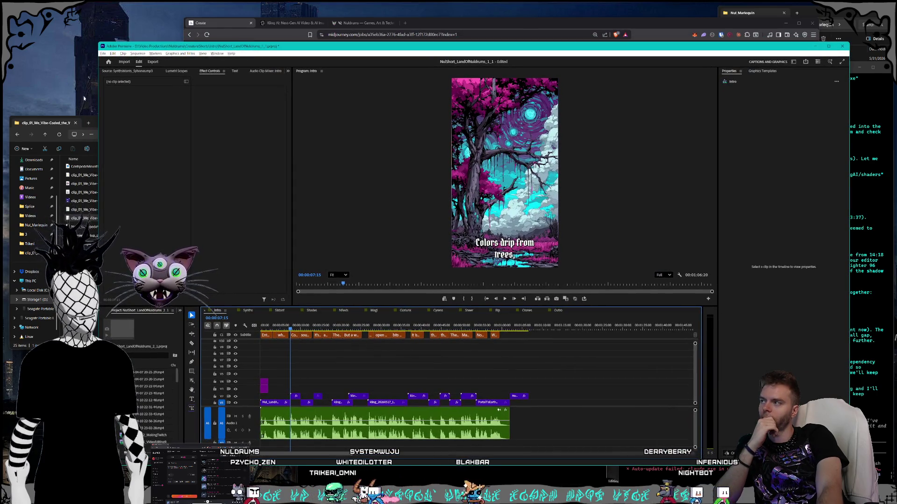
Resize Premiere from its left edge and top-left corner, move it slightly left, then raise Midjourney.
drag(97, 89, 109, 89)
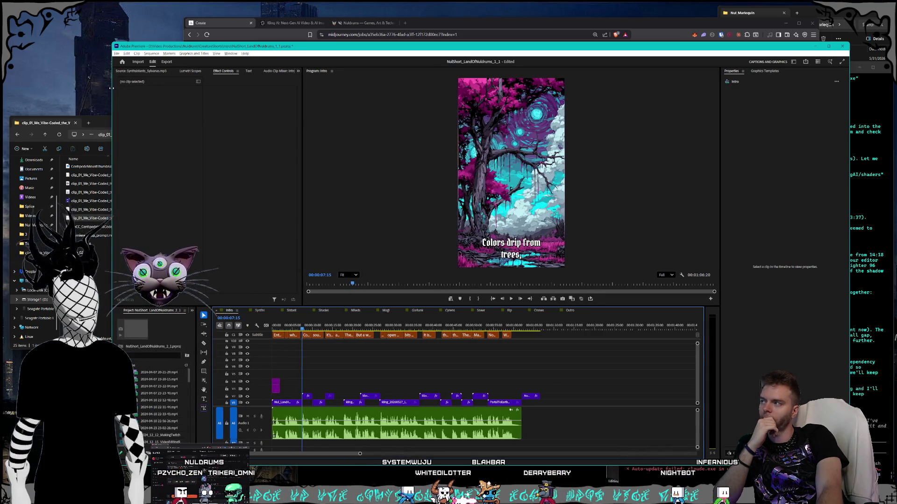
drag(110, 120, 110, 122)
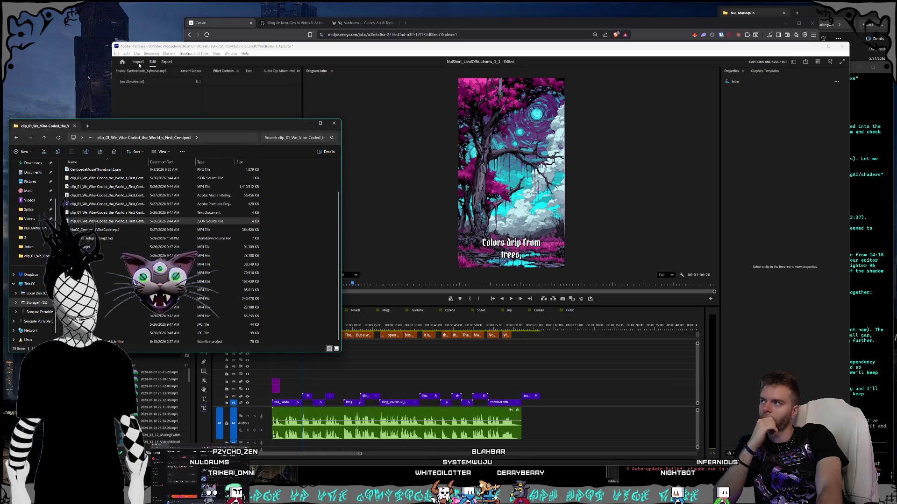
click(130, 49)
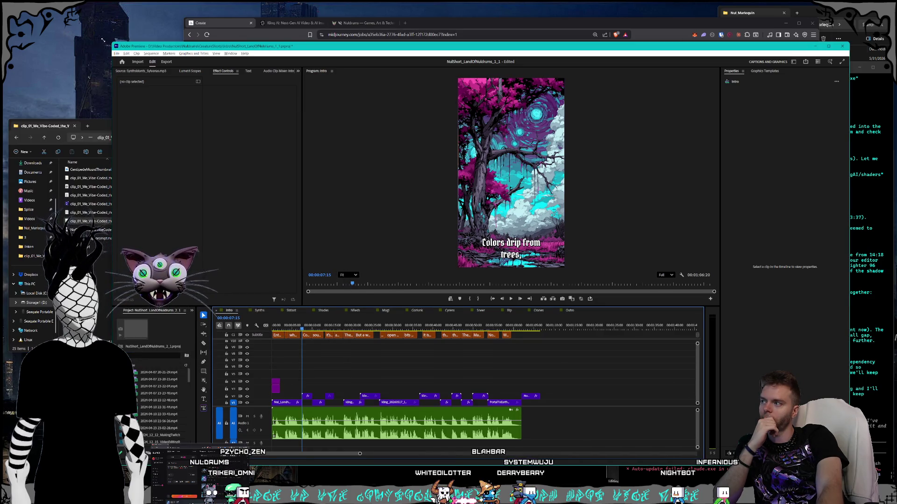
drag(103, 40, 101, 39)
click(116, 31)
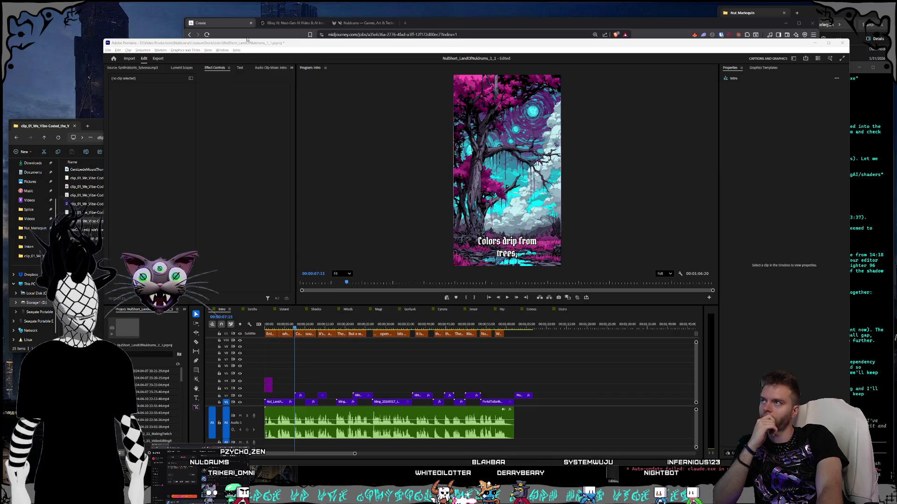
drag(255, 40, 246, 42)
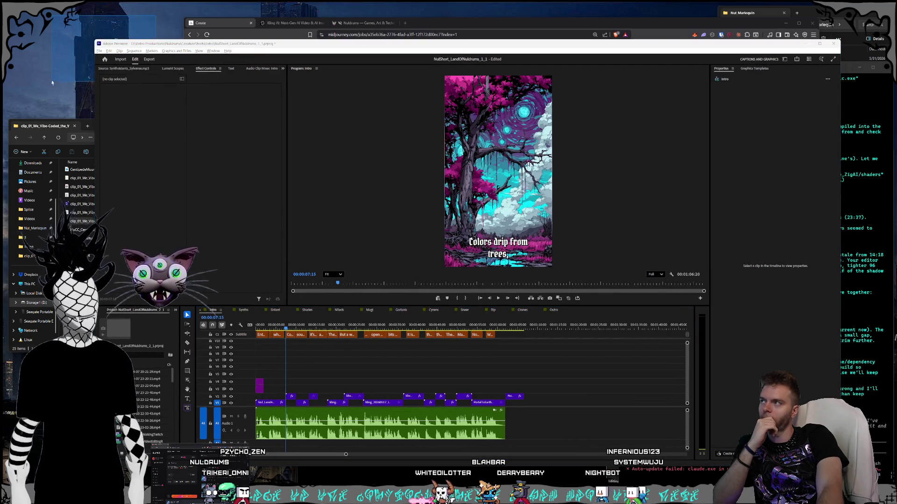
click(224, 38)
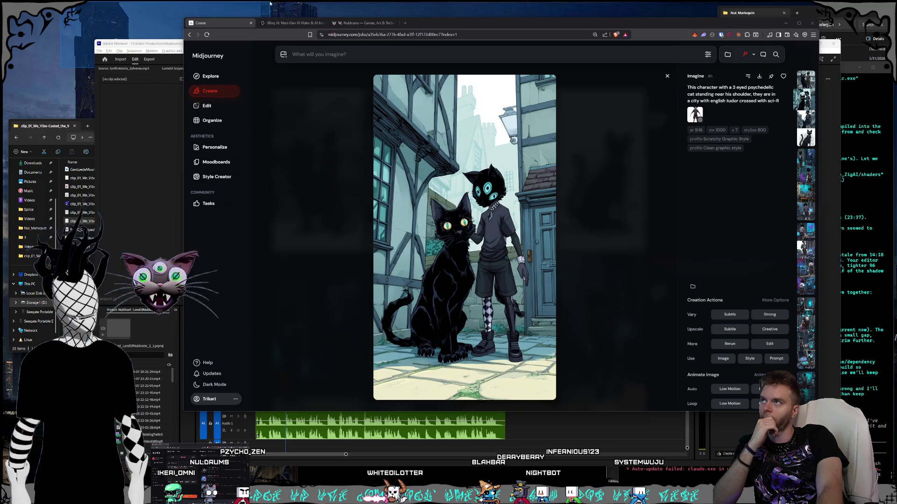
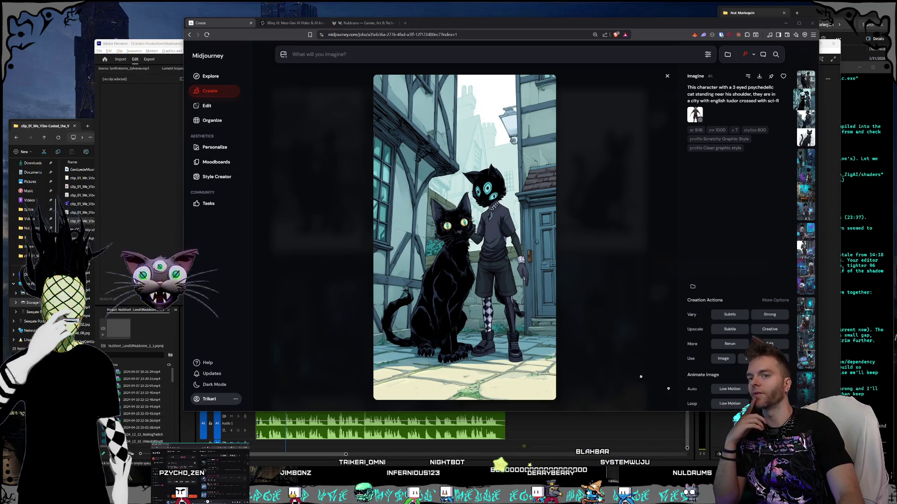
Bring the shader-fix terminal session up over the right side of the black cat image.
key(alt+Tab)
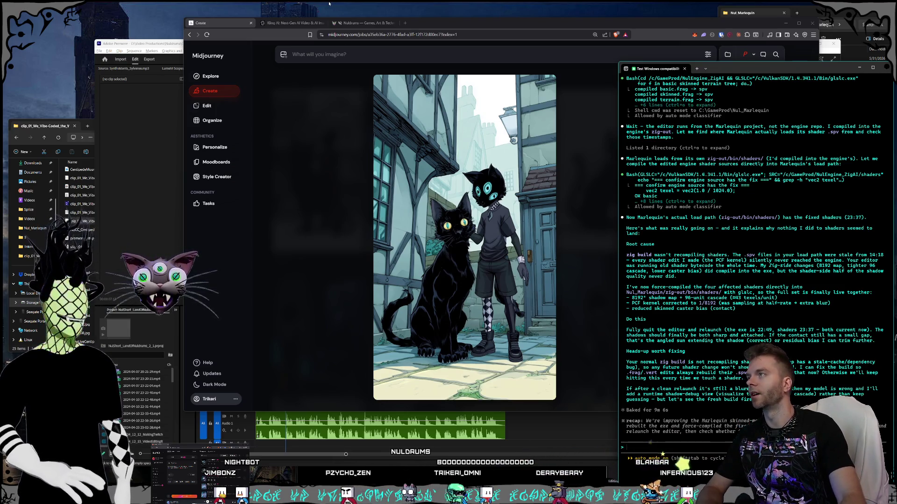
click(84, 111)
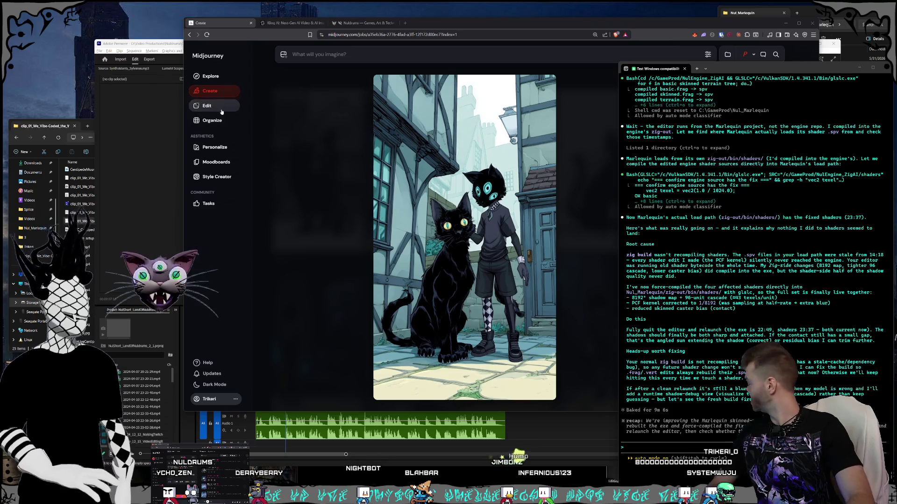
Bring the Premiere Pro NulShort_LandOfNuldrums_1_1 edit in front of the terminal.
click(164, 47)
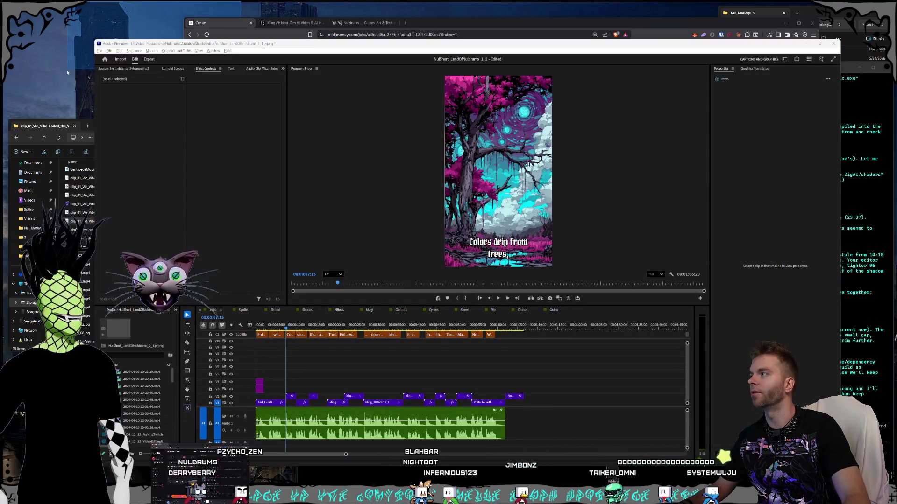
Scrub the Intro timeline from 00:00:08:18 past the floating-ring shot to the pink vortex.
click(291, 328)
click(313, 329)
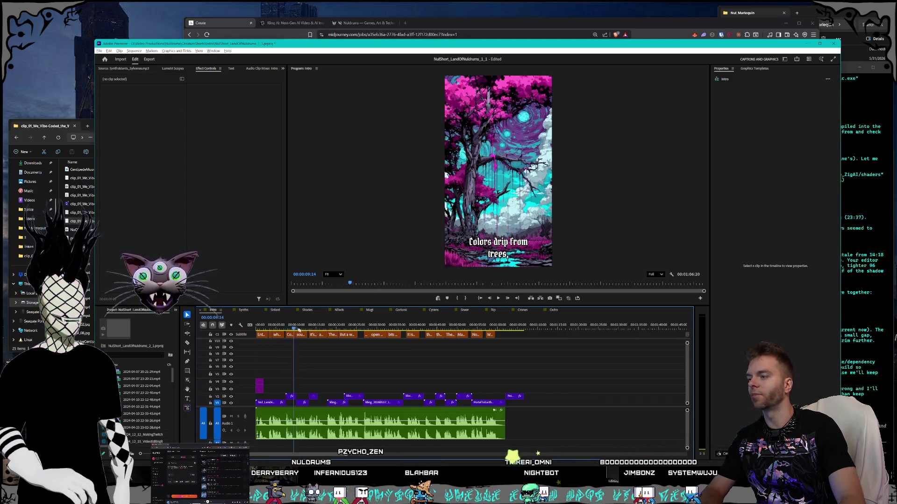
click(341, 332)
click(360, 329)
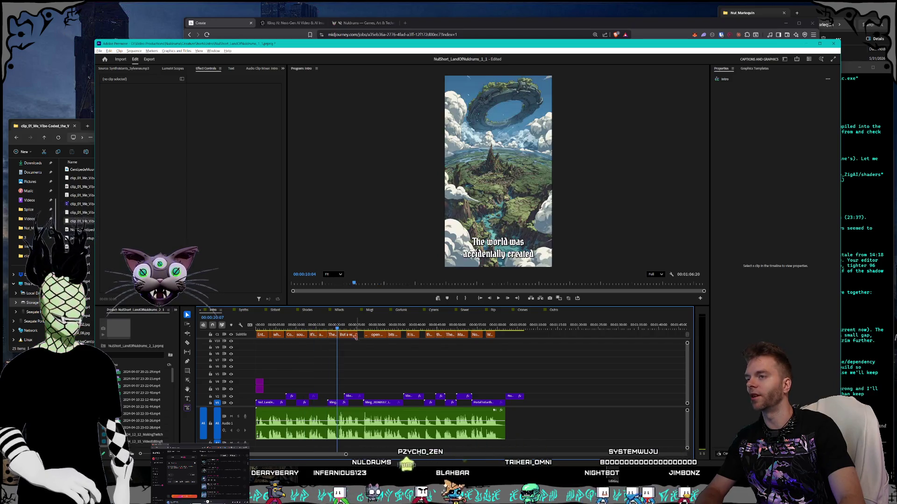
drag(361, 330, 391, 330)
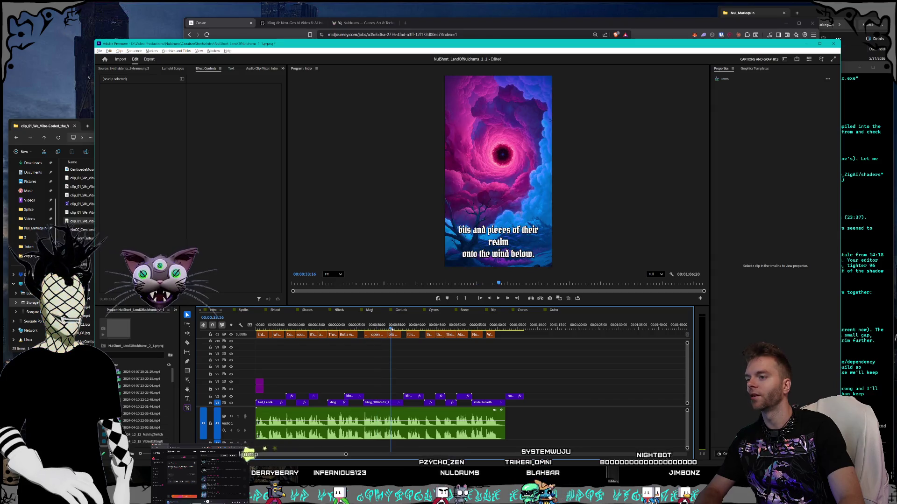
In the Sistant sequence, check the 00:00:31:15 caption and select the purple caption clips.
click(275, 310)
mouse_move(490, 363)
mouse_down()
mouse_move(262, 384)
mouse_move(287, 411)
mouse_up()
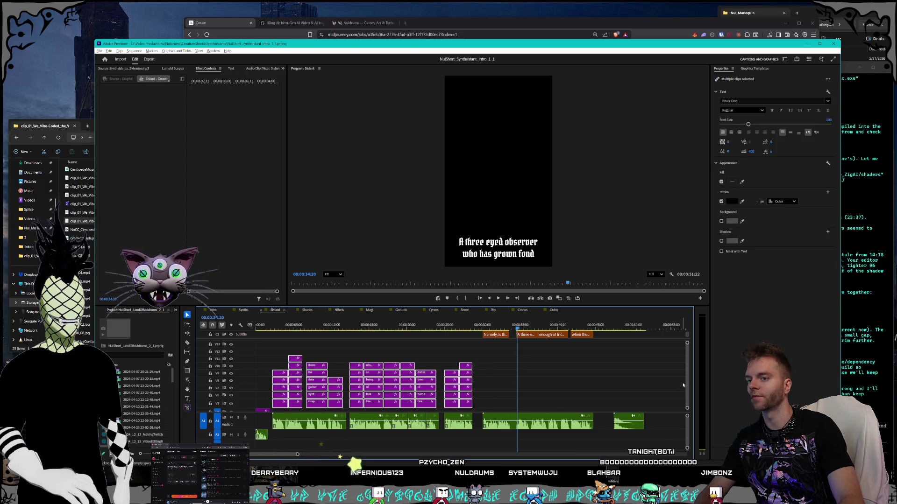
scroll(630, 408, down, 2)
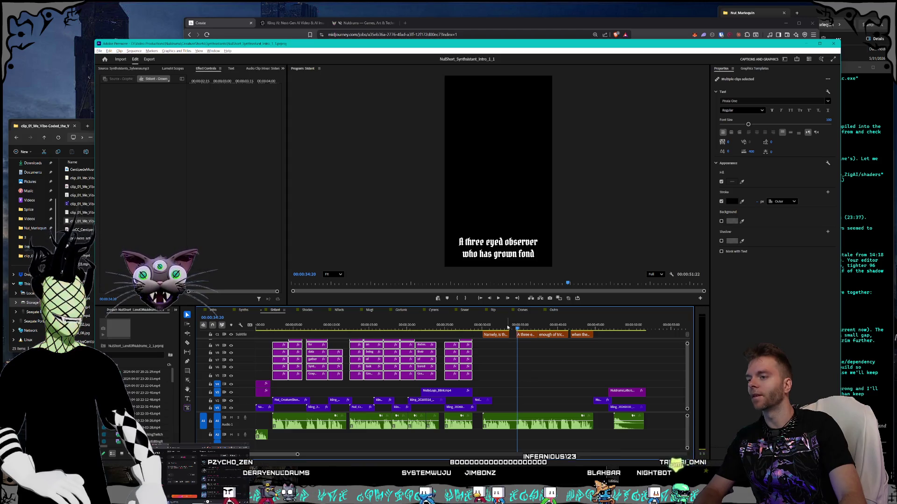
drag(509, 327, 493, 327)
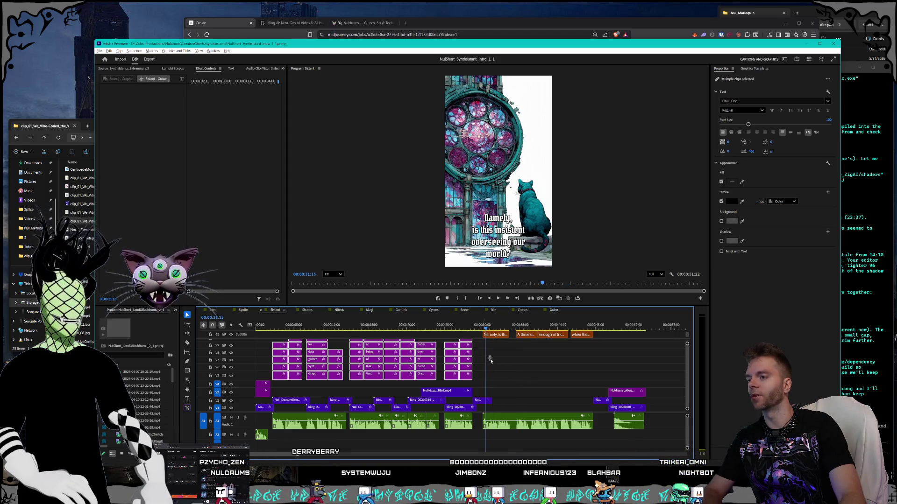
click(507, 373)
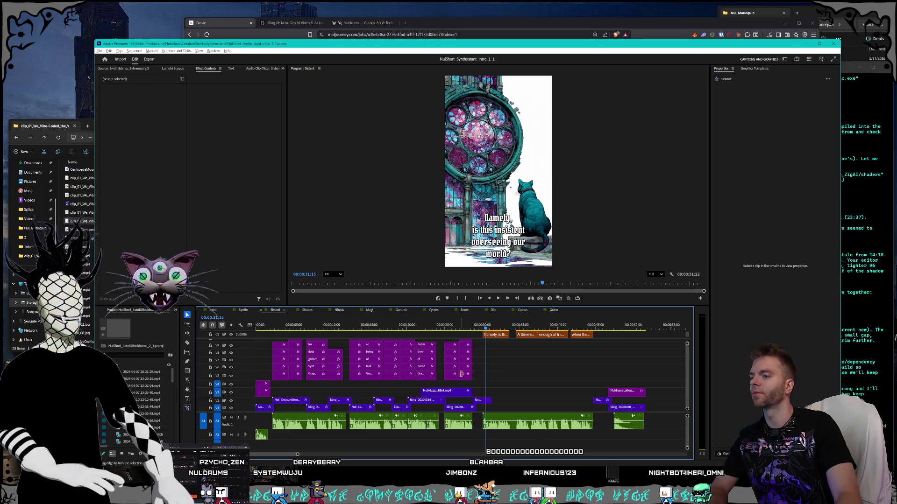
mouse_move(483, 372)
mouse_down()
mouse_move(272, 333)
mouse_move(264, 349)
mouse_up()
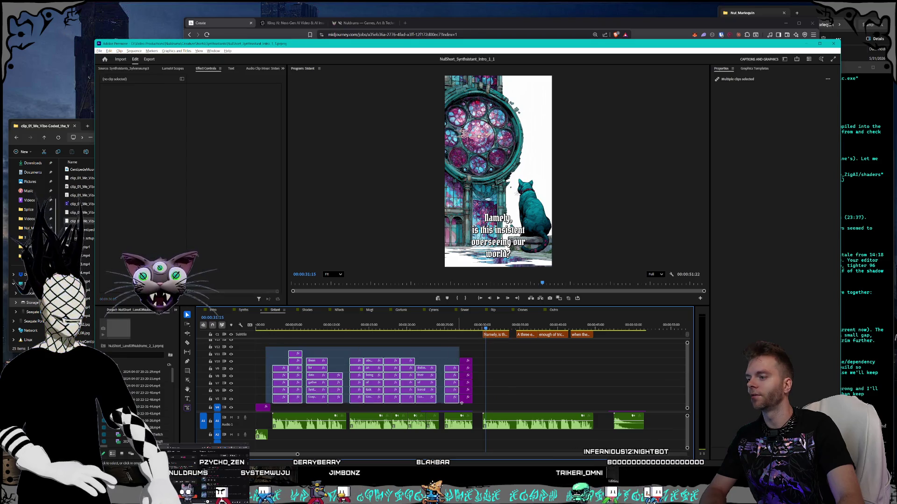
mouse_move(500, 407)
mouse_down()
mouse_move(278, 348)
mouse_move(281, 334)
mouse_move(255, 319)
mouse_up()
Check the Synths sequence start and Intro's 00:00:31:07 sky caption, then bring up the notes.
click(243, 311)
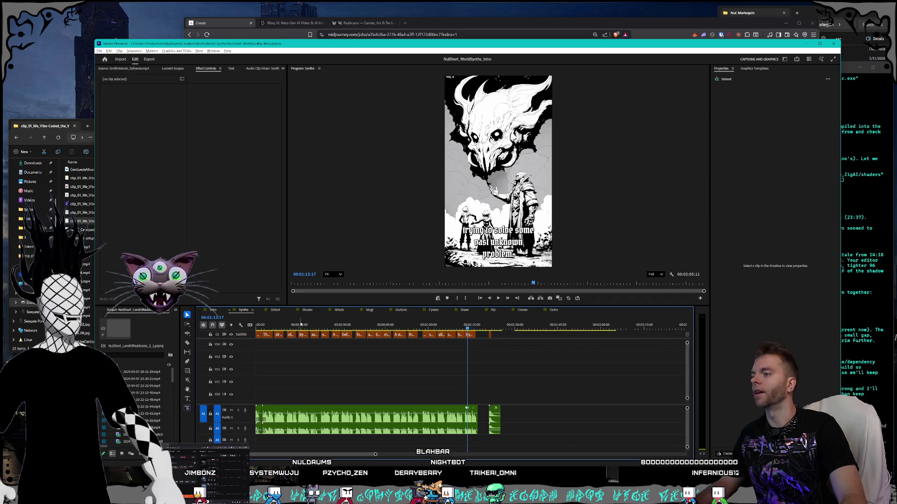
drag(269, 325, 250, 325)
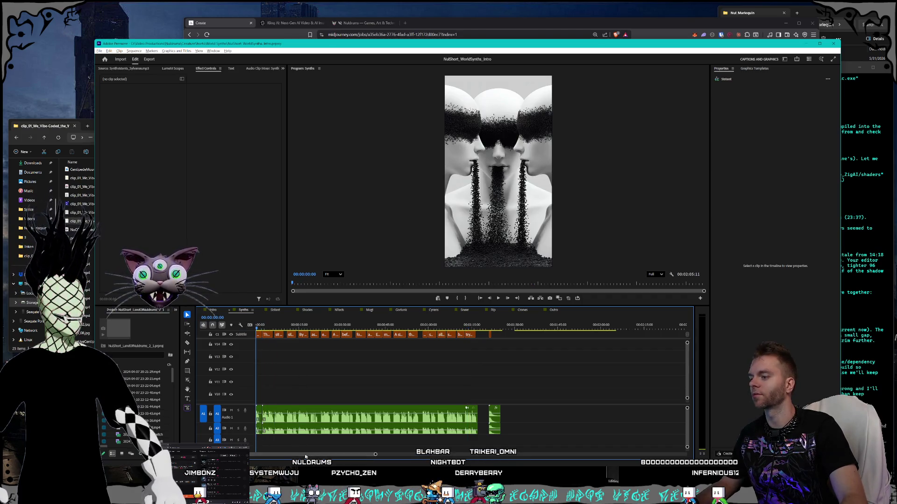
click(213, 311)
click(382, 327)
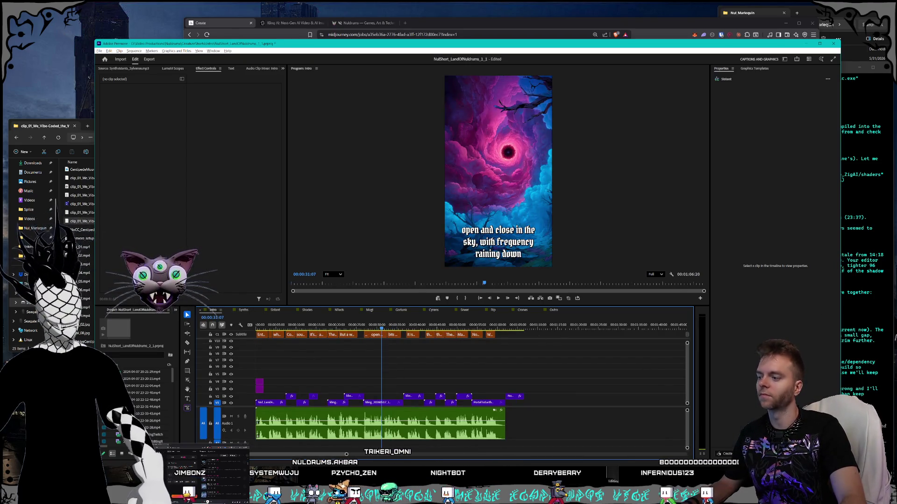
key(alt+Tab)
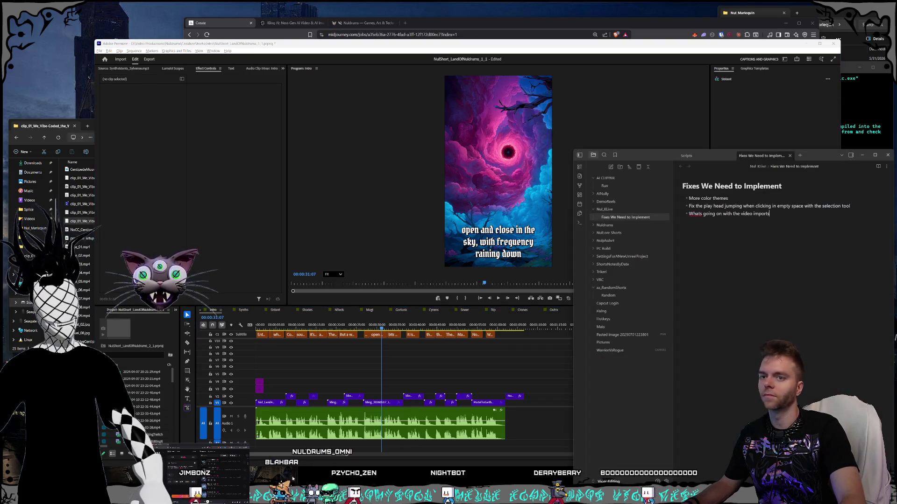
Exit the Claude Code session and close its terminal window.
key(alt+Tab)
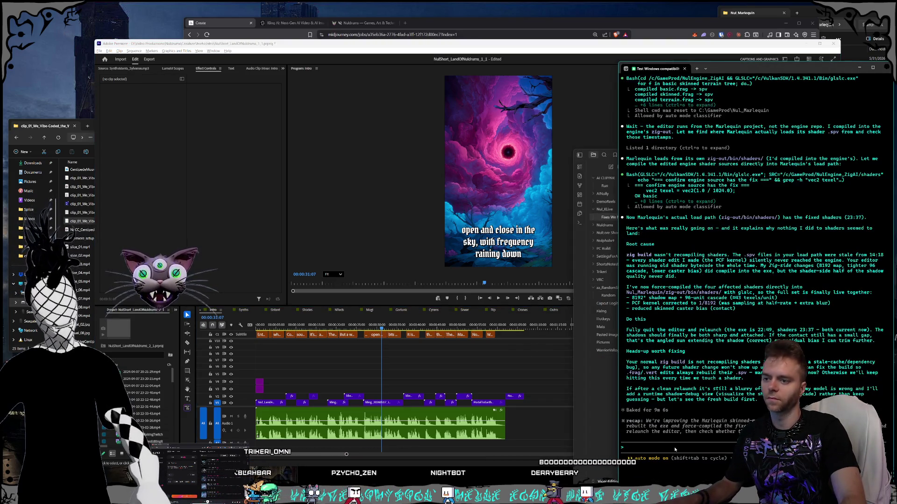
key(ctrl+c)
key(ctrl+c)
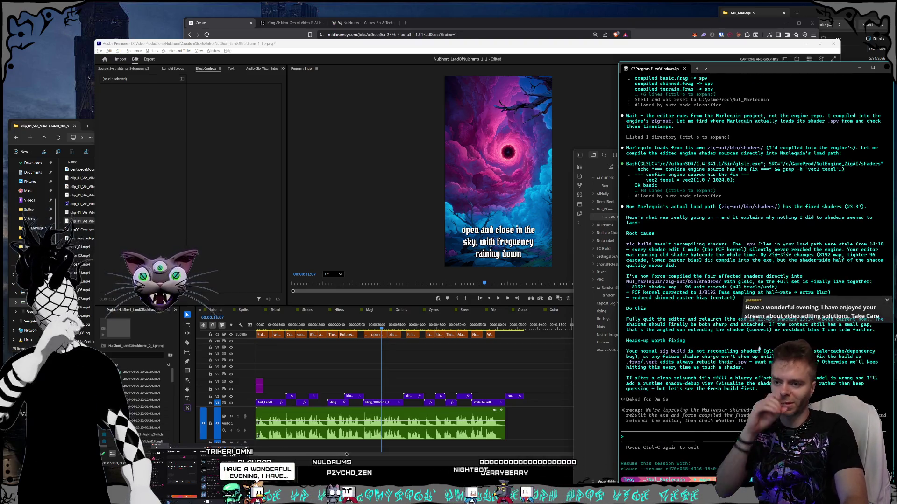
key(alt+F4)
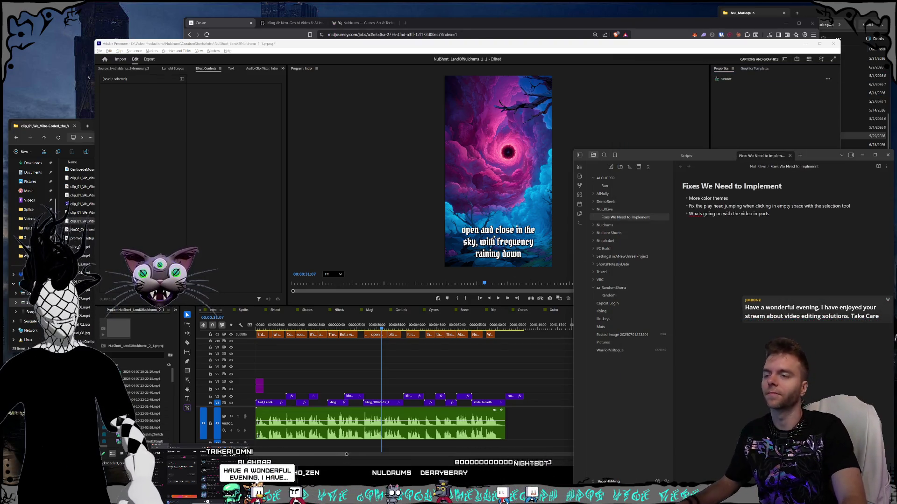
Stop the Codex session in the Programming terminal and close that window.
key(ctrl+alt+t)
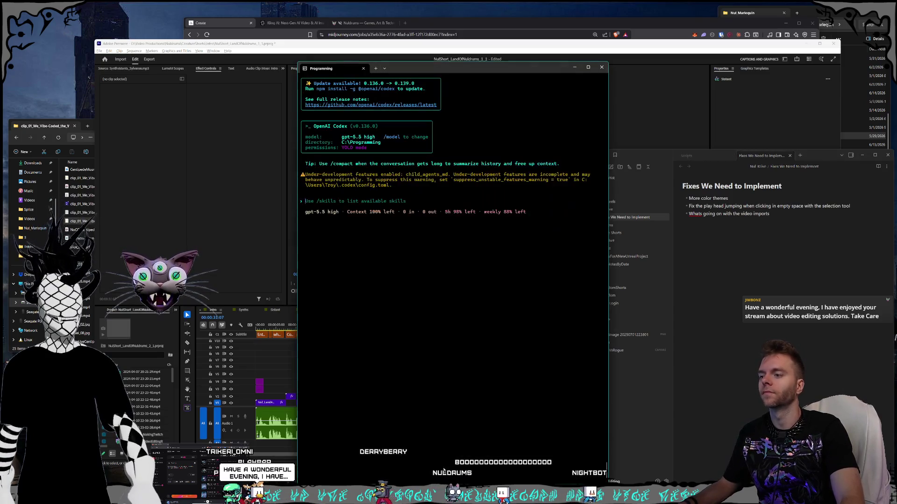
key(ctrl+c)
key(ctrl+c)
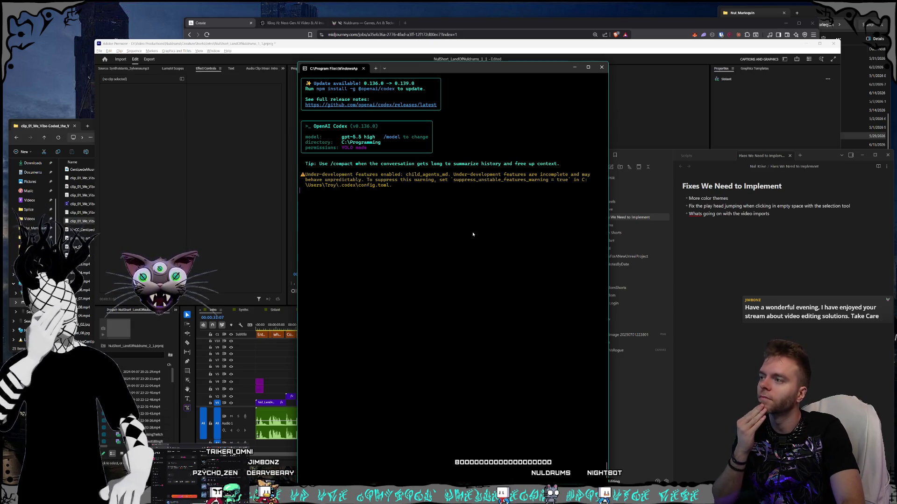
click(601, 67)
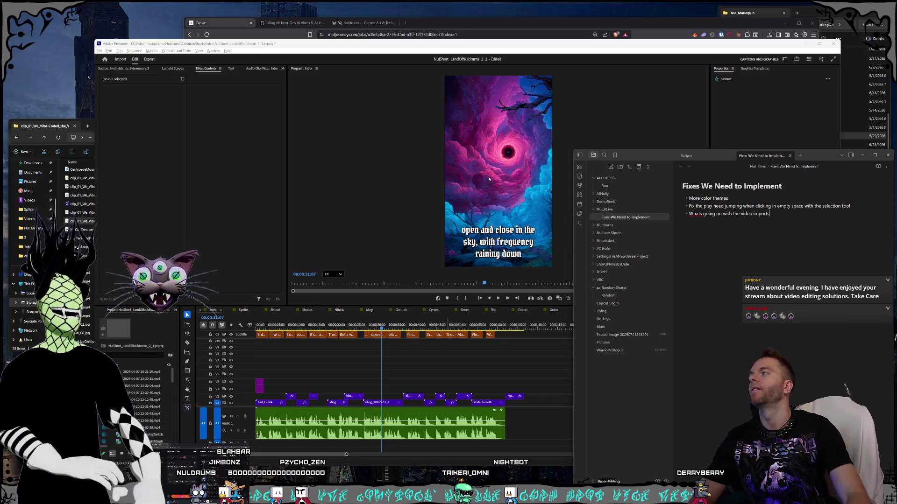
Review the fix list down to the 'video imports' item, then return to Midjourney.
click(330, 3)
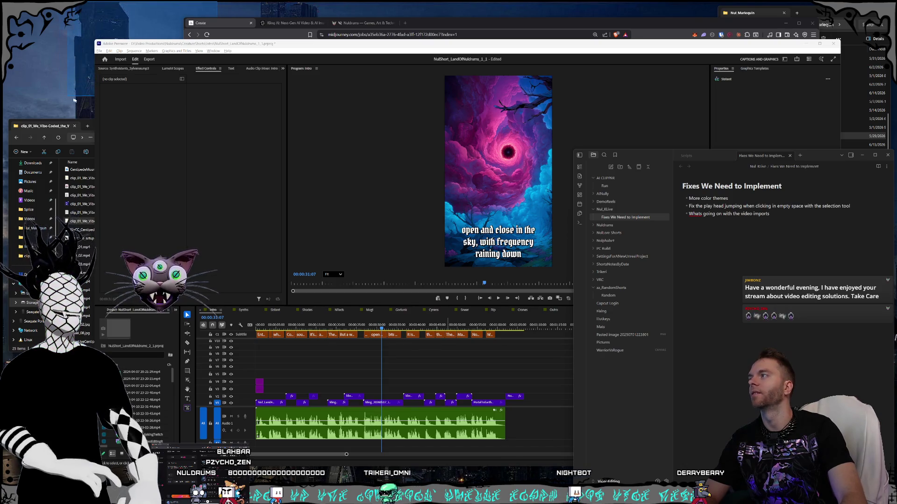
mouse_move(251, 4)
mouse_down()
mouse_move(73, 82)
mouse_move(63, 95)
mouse_move(243, 51)
mouse_up()
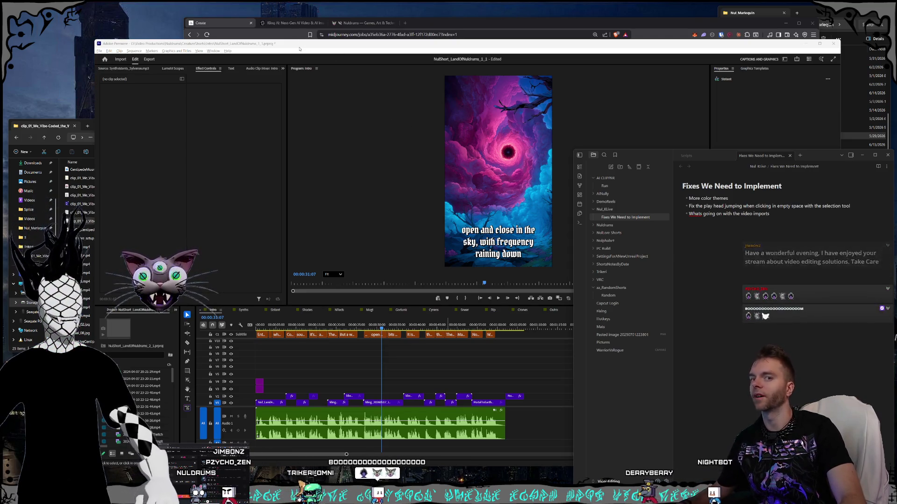
click(738, 287)
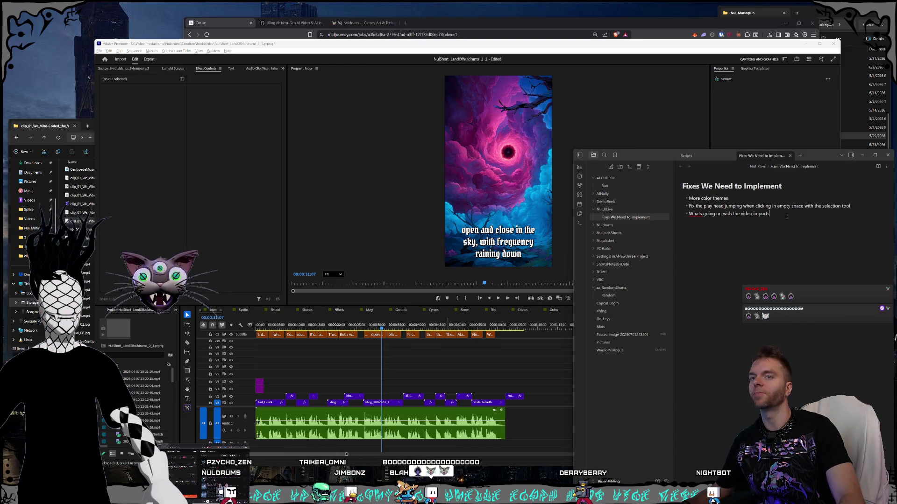
drag(770, 213, 728, 198)
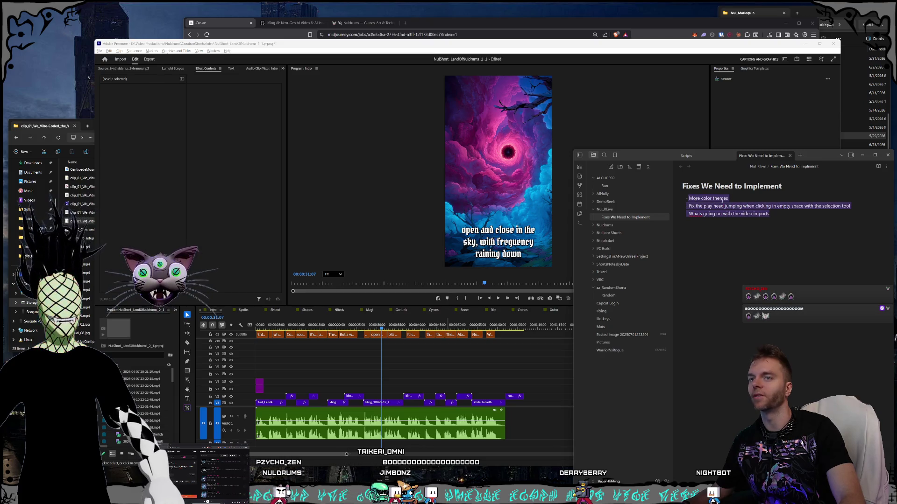
click(722, 199)
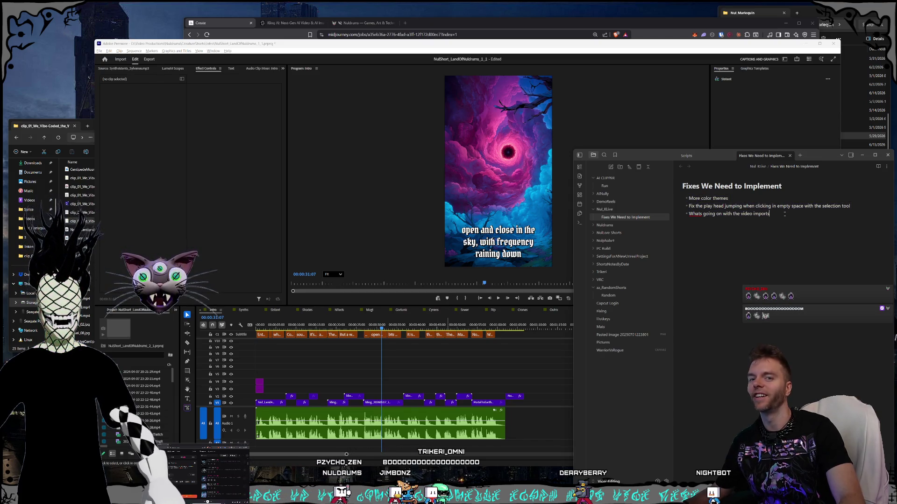
click(783, 214)
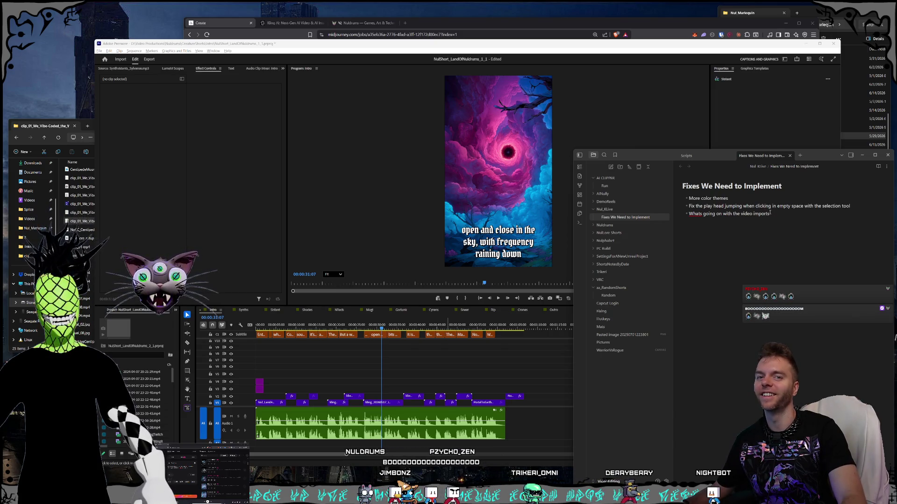
click(750, 213)
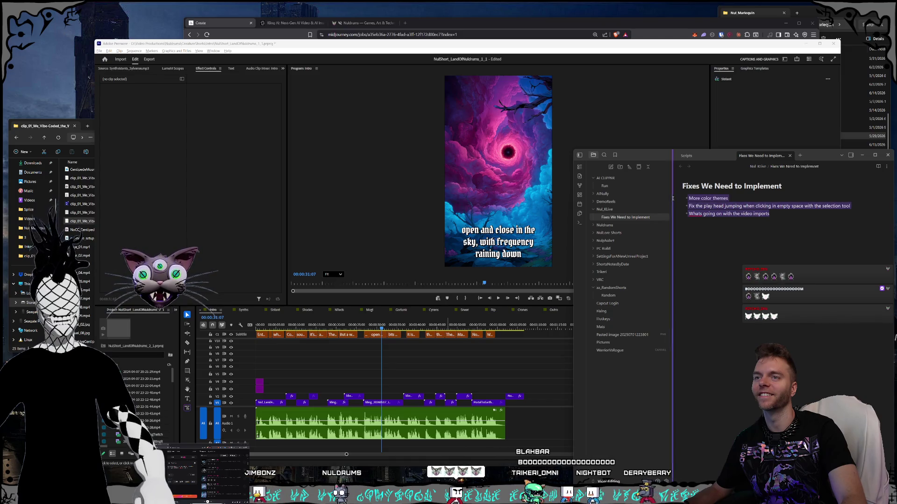
click(783, 217)
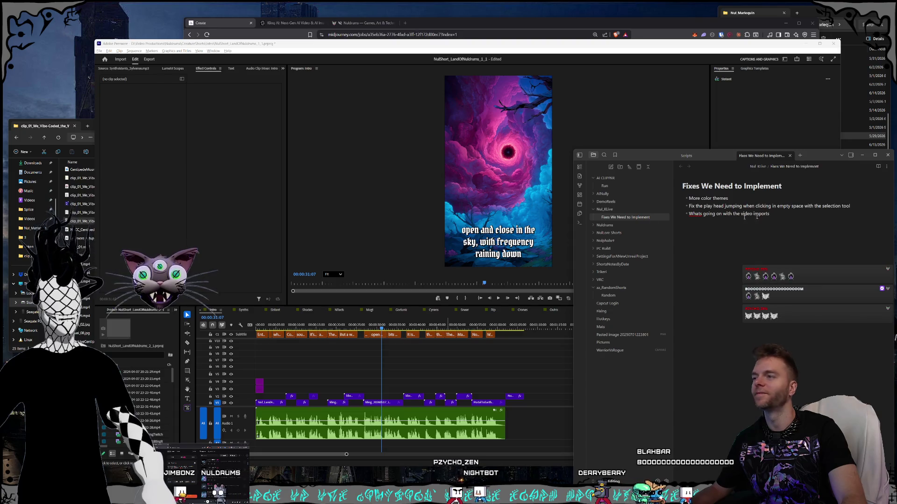
click(217, 37)
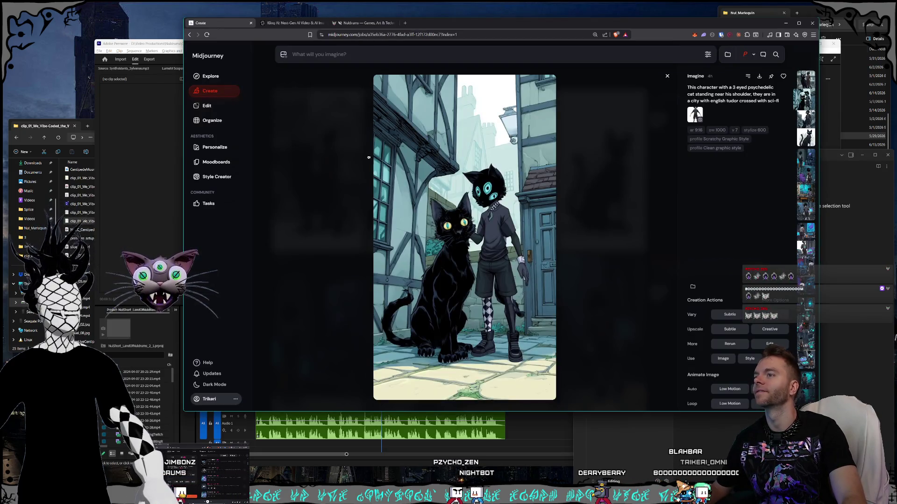
Close the cat image, check the generation settings, then bring up Spotify's 'speedgirl' results.
click(373, 156)
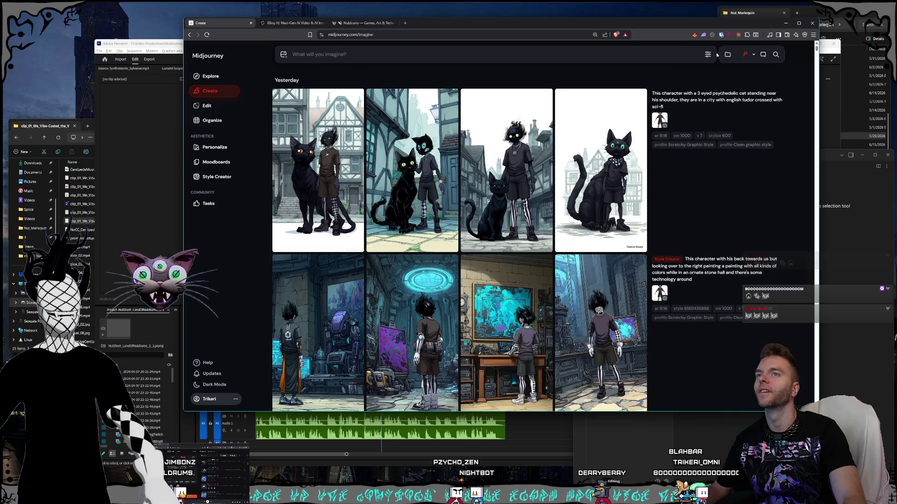
click(708, 55)
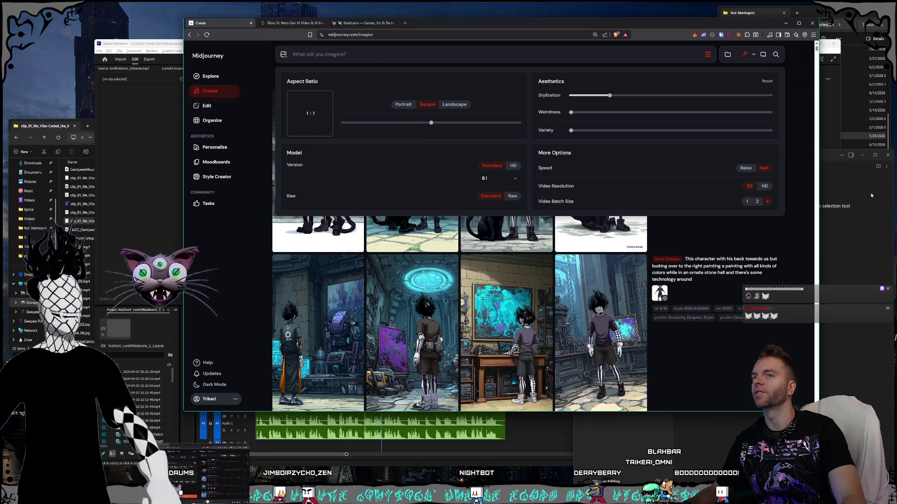
click(339, 55)
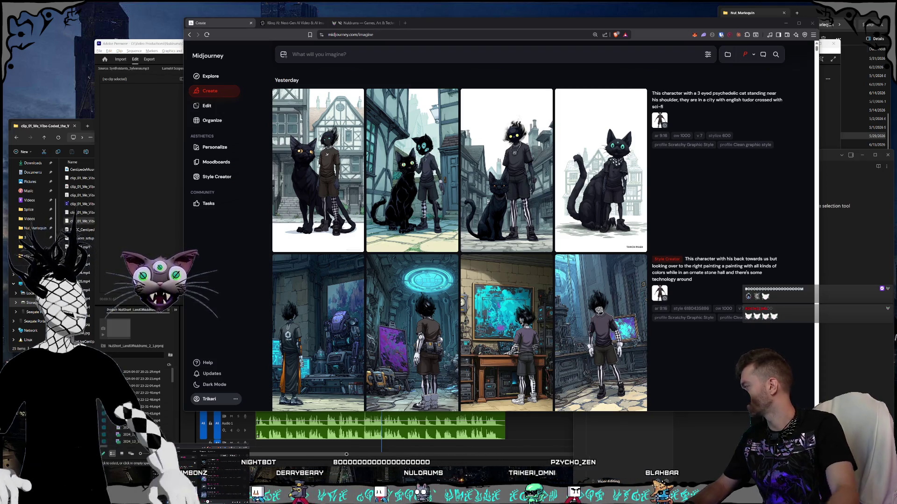
key(alt+Tab)
mouse_move(513, 158)
mouse_down()
mouse_move(427, 117)
mouse_move(430, 94)
mouse_up()
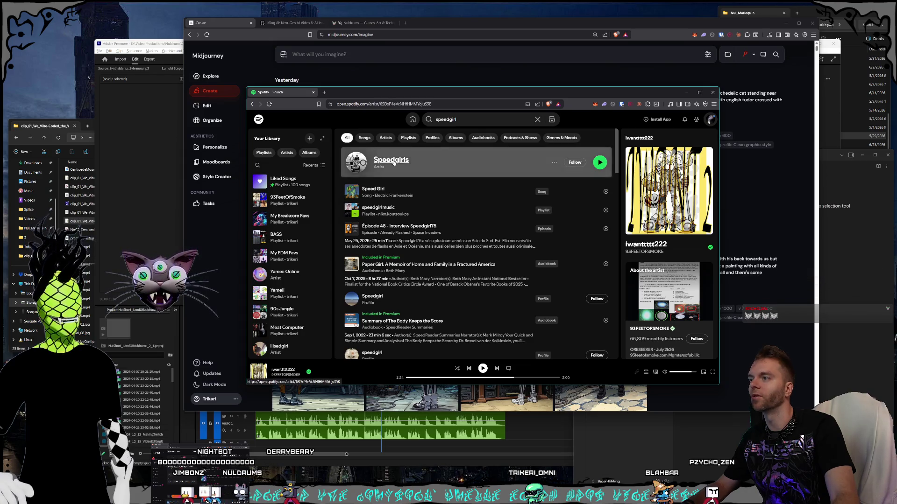
Open the Speedgirls artist page, browse through their tracks, and close Spotify.
click(425, 164)
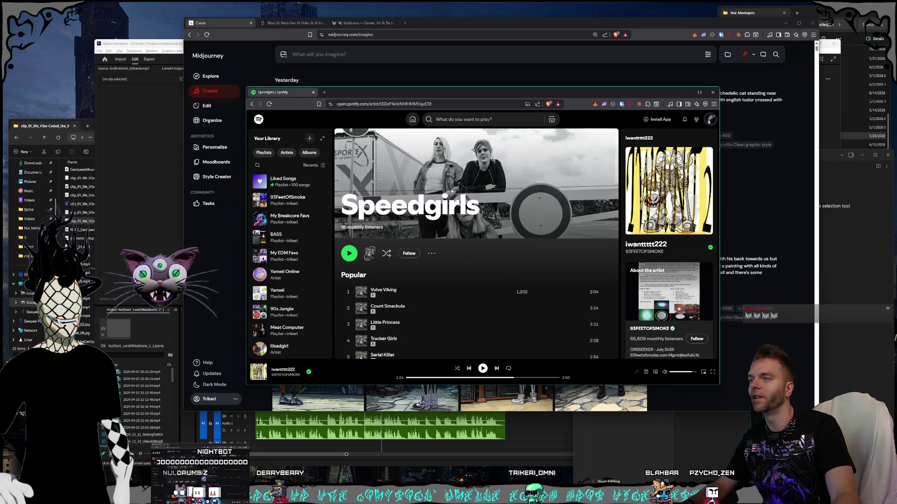
scroll(461, 186, down, 5)
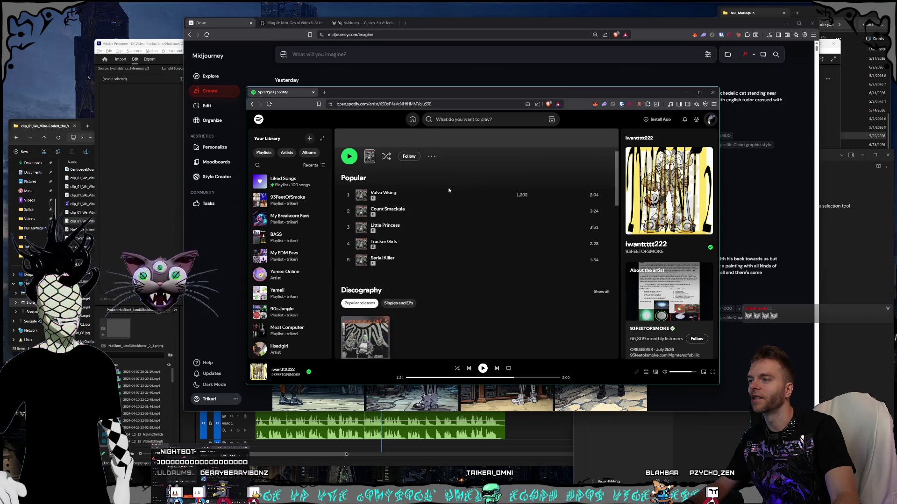
scroll(421, 210, down, 1)
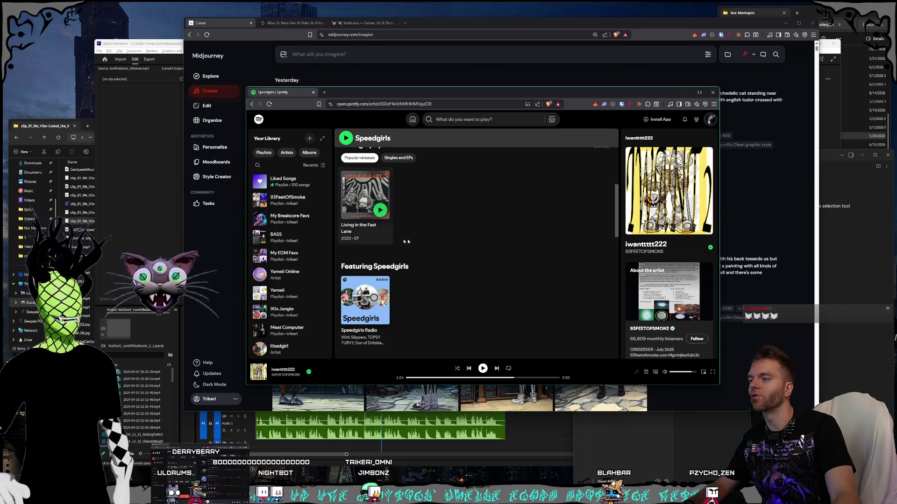
scroll(411, 243, down, 3)
scroll(449, 250, up, 10)
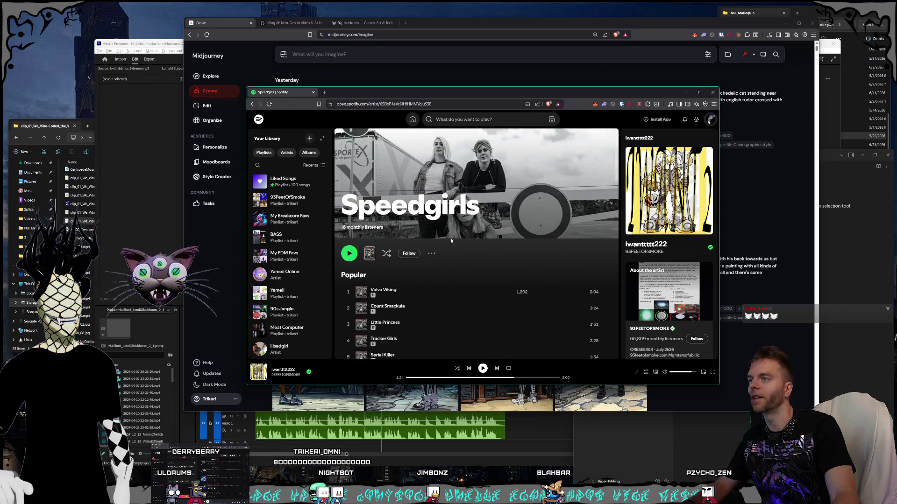
mouse_move(348, 97)
mouse_down()
mouse_move(331, 97)
mouse_move(340, 107)
mouse_up()
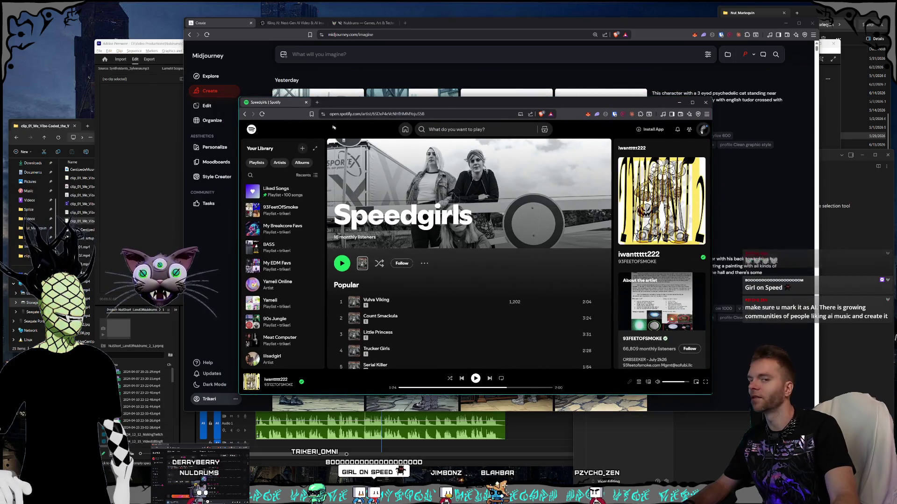
click(307, 103)
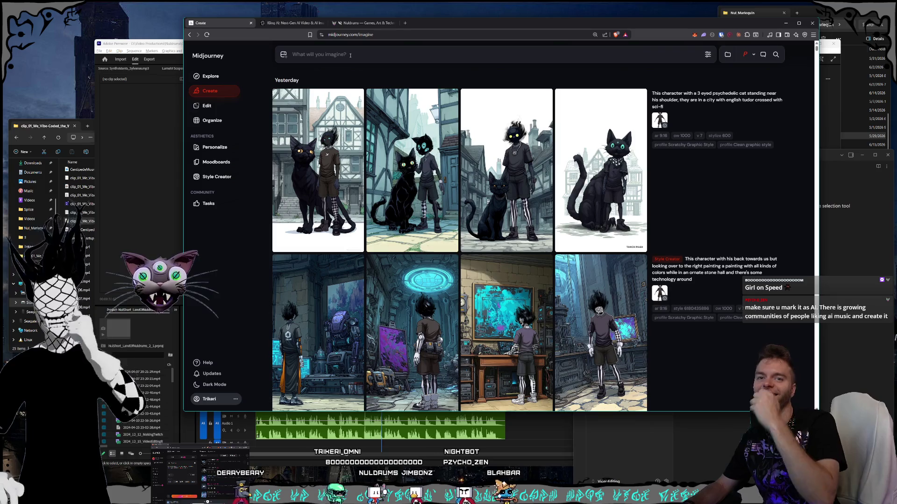
Enter and submit a red-and-white Speed Racer anime girl portrait prompt with blurred, speed-lined background.
click(350, 55)
text(Sp)
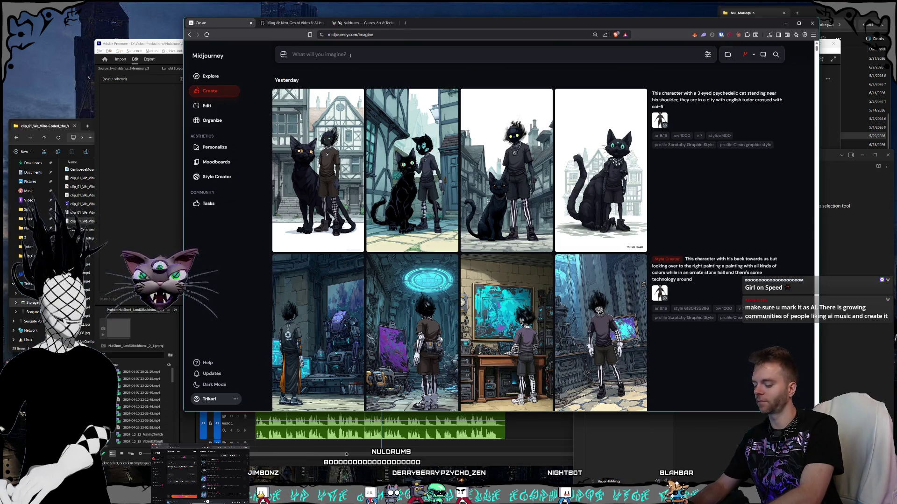
text(port)
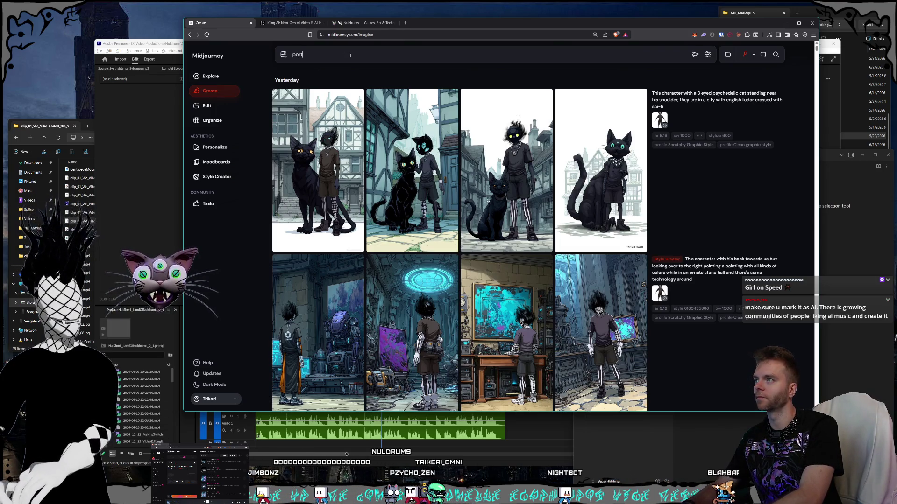
text(rainime girl face and she looks like speed)
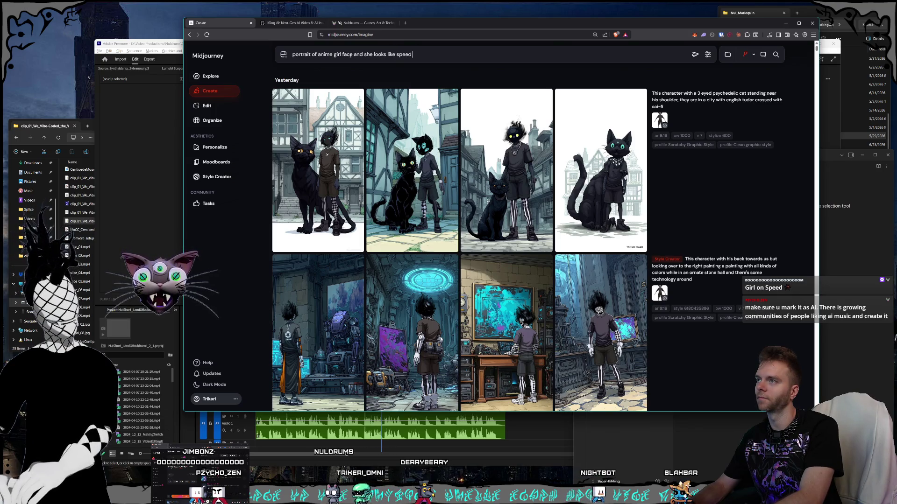
text(r)
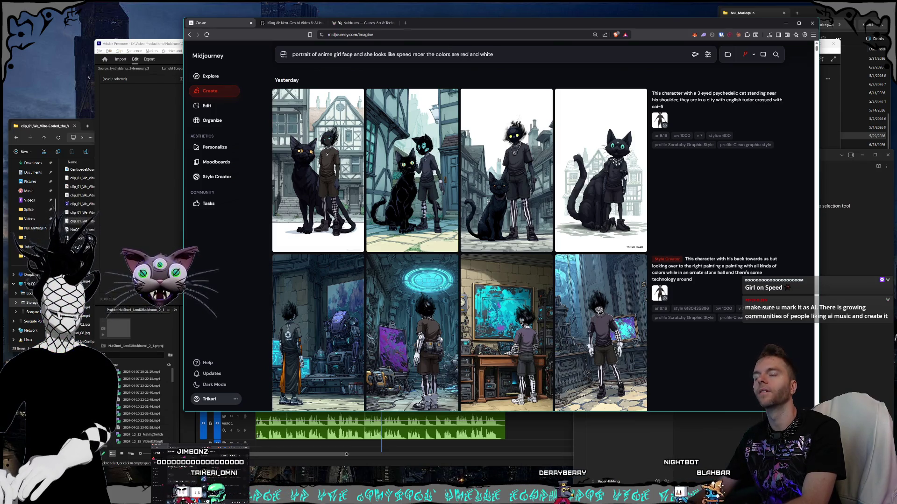
text(background is blurred and going fast and theres speed lines)
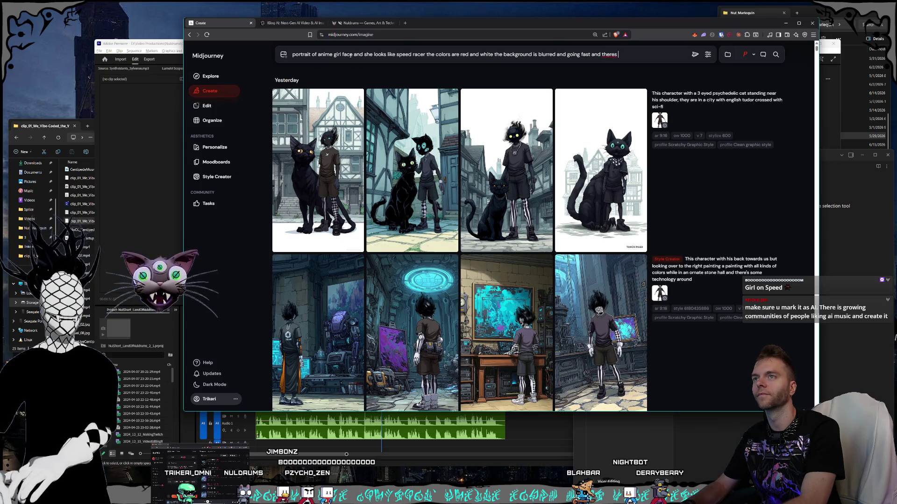
click(695, 54)
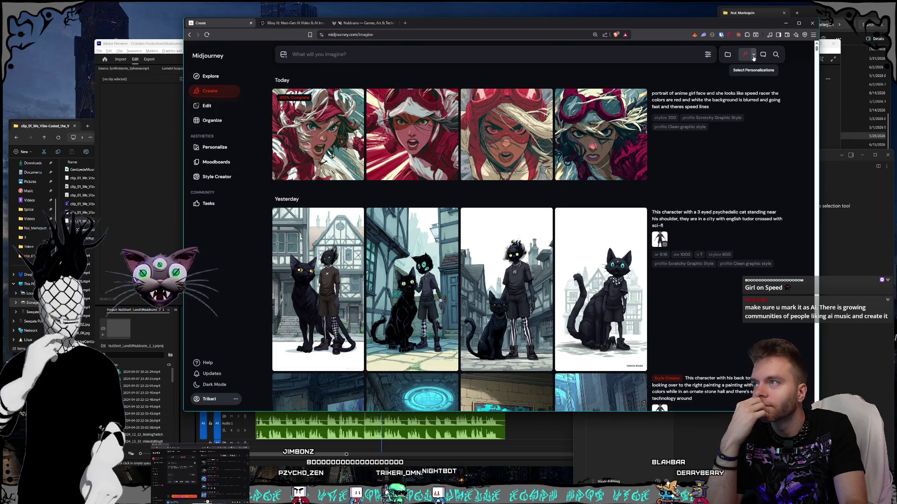
Turn off personalization and both style profiles, then regenerate the Speed Racer prompt.
click(753, 56)
click(699, 141)
click(695, 131)
click(771, 112)
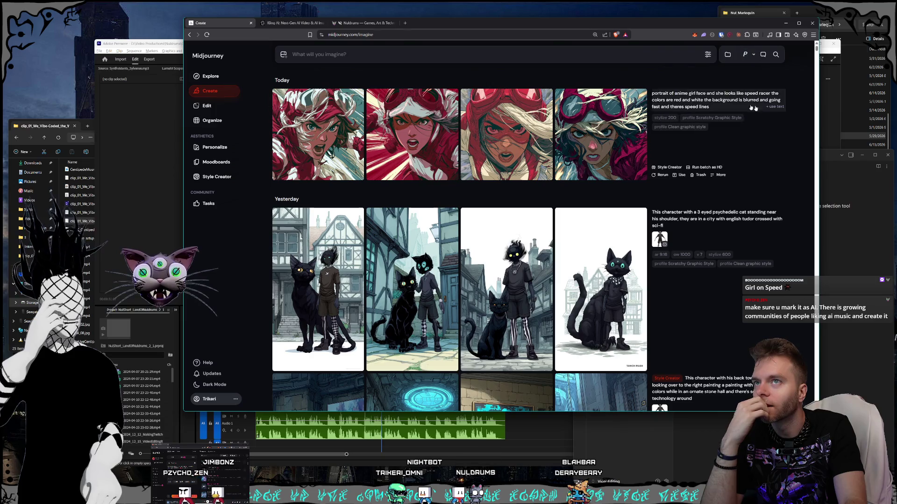
click(770, 107)
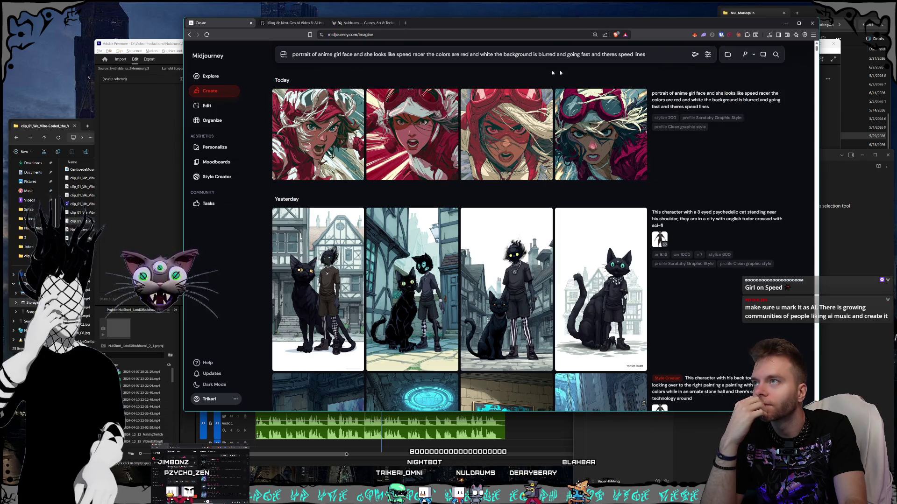
click(658, 63)
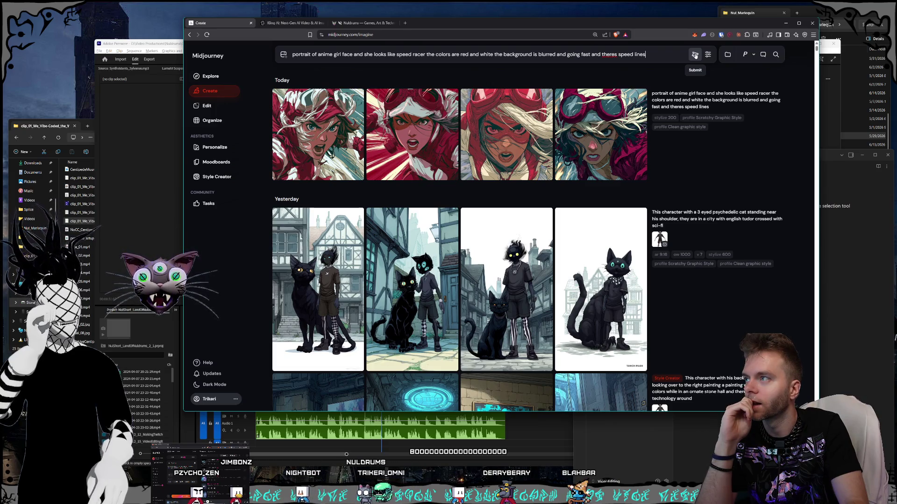
click(695, 55)
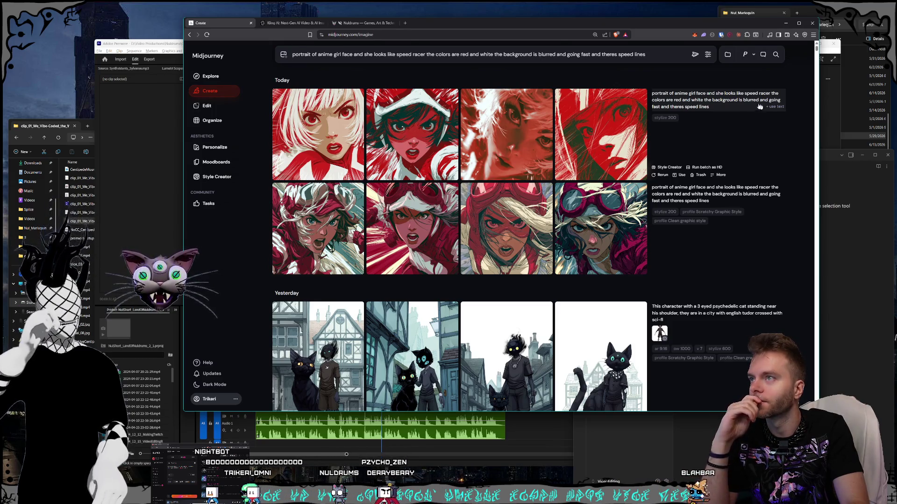
Start a Style Creator session on the Speed Racer prompt and skip through several portrait rounds.
click(219, 177)
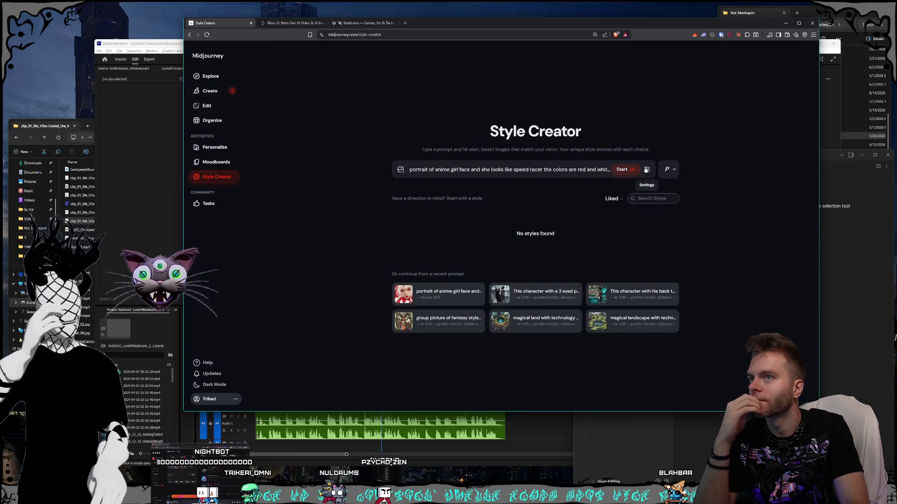
click(626, 170)
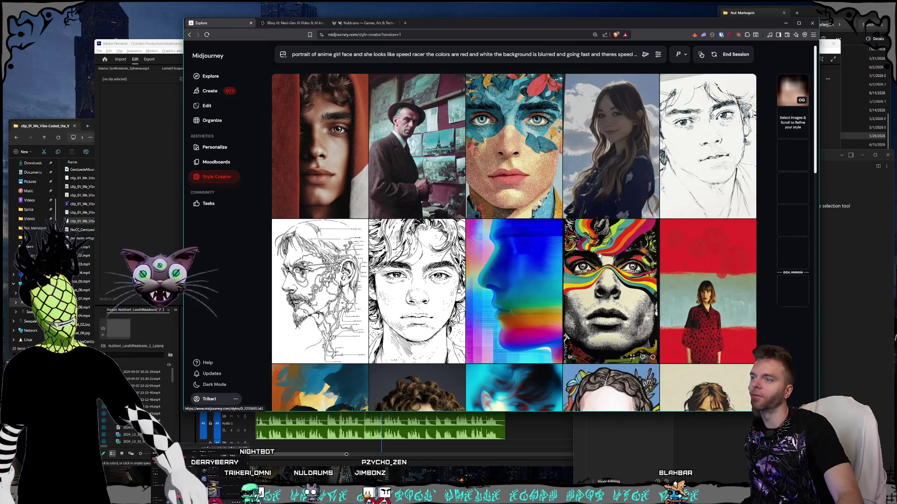
scroll(610, 184, down, 3)
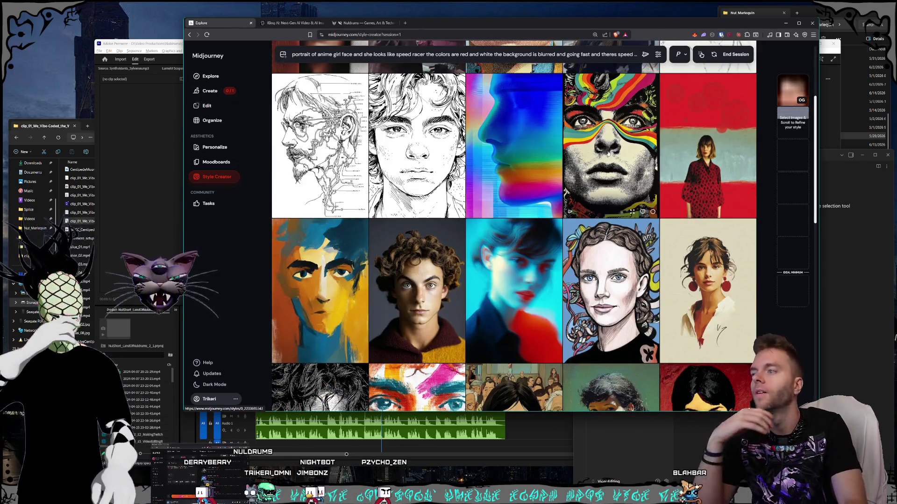
scroll(608, 153, down, 3)
scroll(603, 159, down, 3)
scroll(604, 159, down, 3)
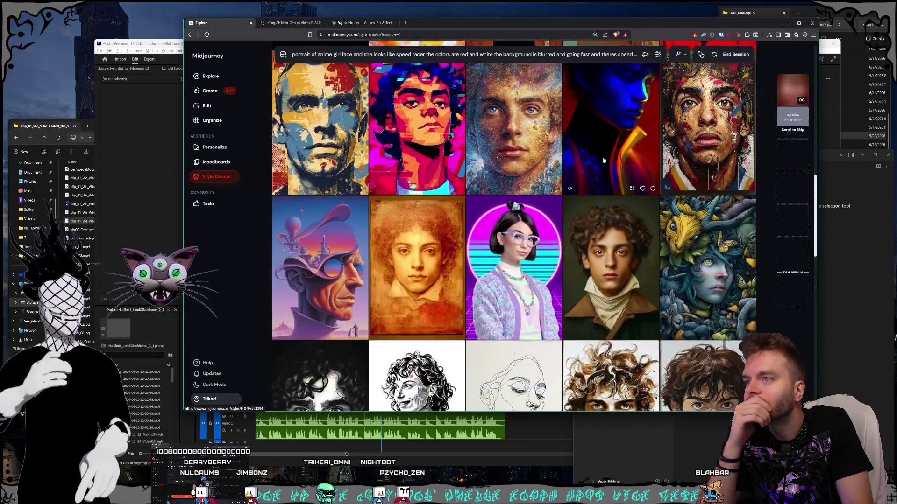
scroll(604, 159, down, 3)
scroll(604, 159, down, 3)
scroll(603, 160, down, 3)
scroll(603, 160, down, 3)
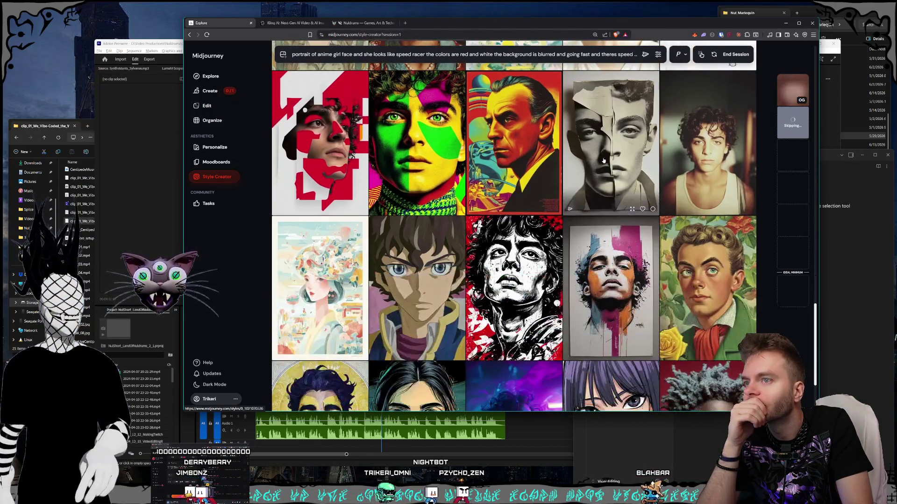
scroll(640, 239, down, 3)
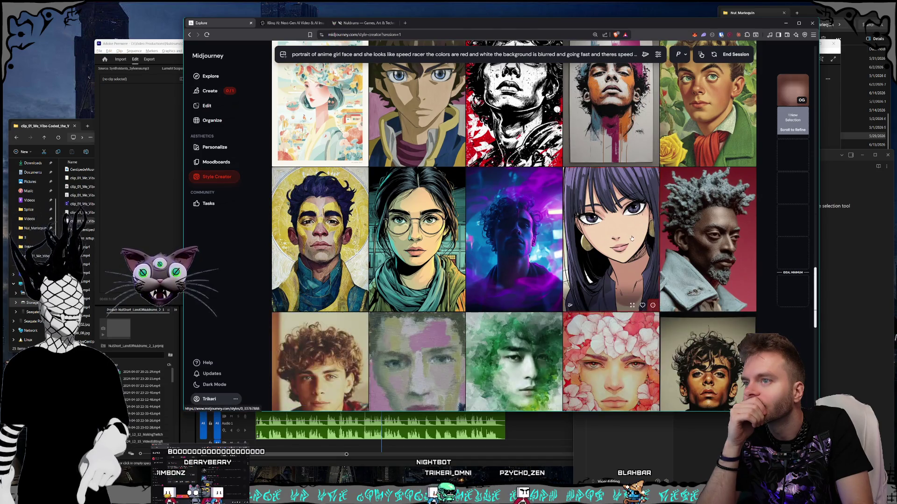
scroll(616, 206, down, 3)
scroll(617, 206, down, 10)
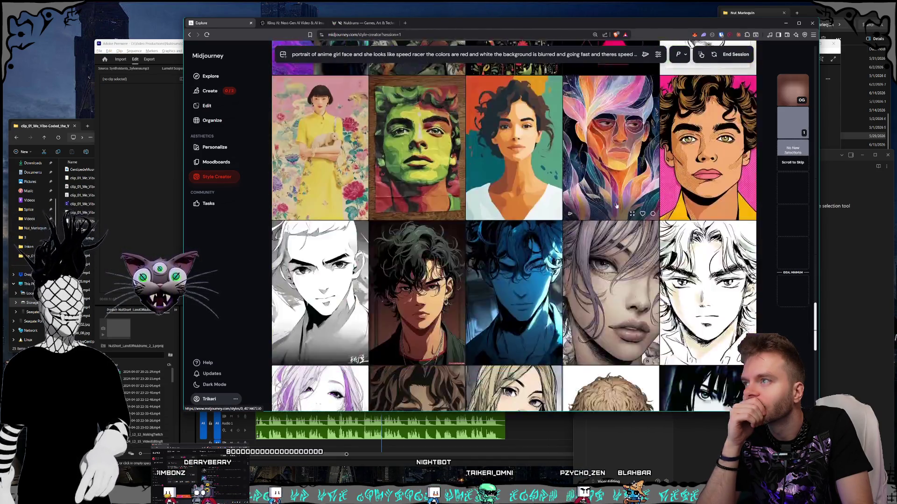
scroll(615, 206, down, 10)
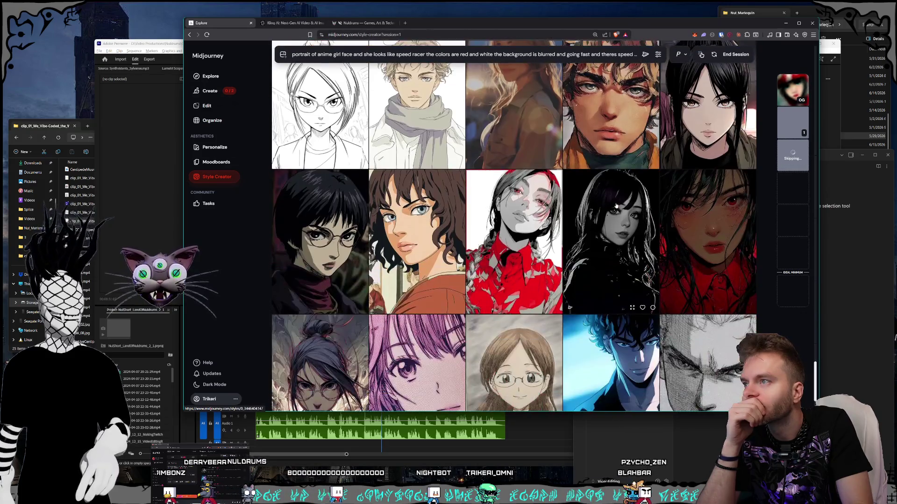
scroll(615, 206, down, 3)
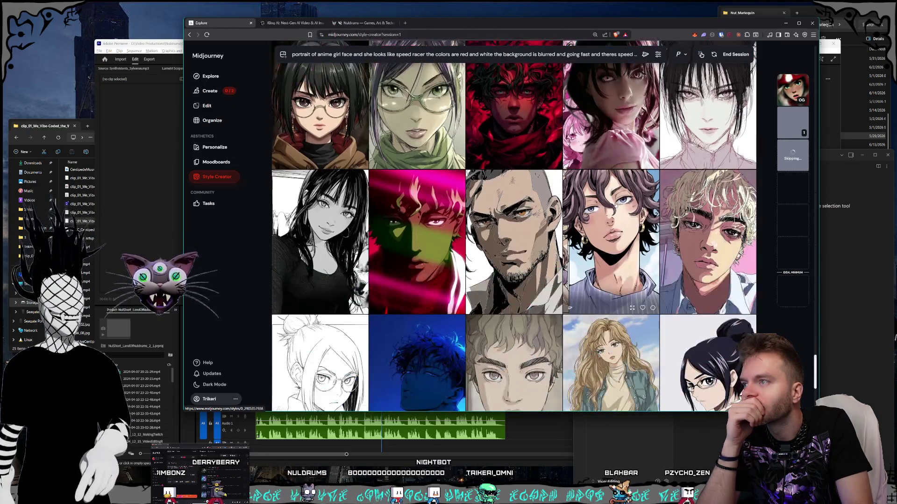
scroll(617, 204, down, 4)
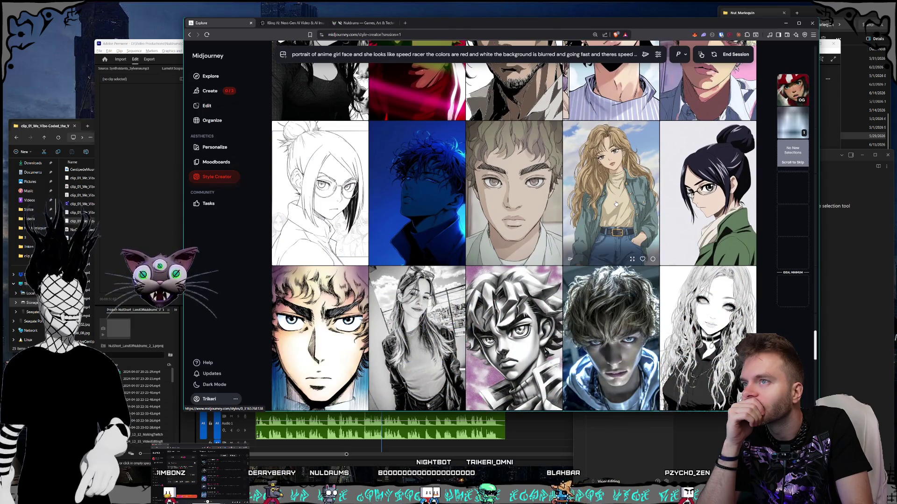
scroll(616, 204, down, 1)
scroll(615, 204, down, 3)
scroll(616, 203, down, 2)
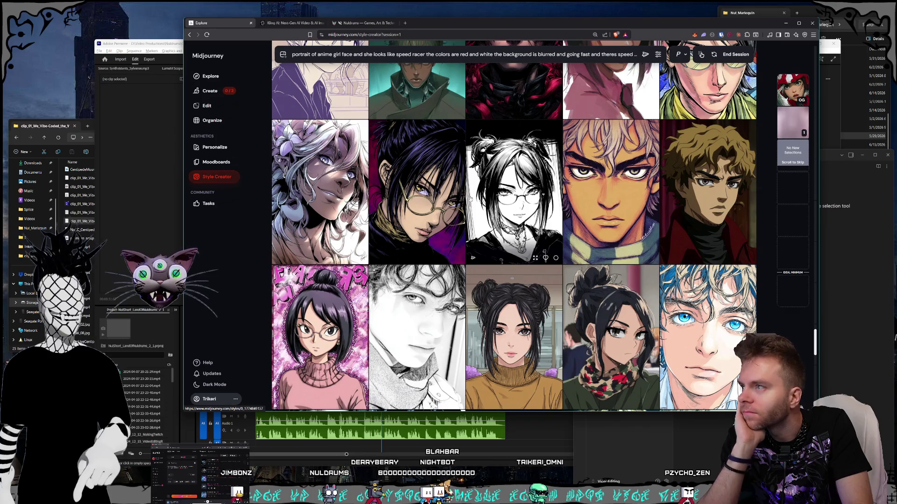
scroll(378, 247, down, 2)
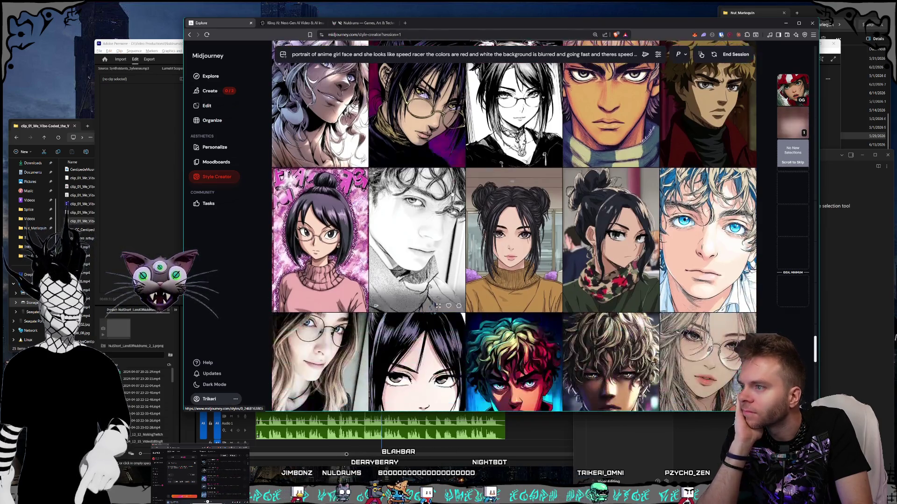
scroll(386, 196, down, 2)
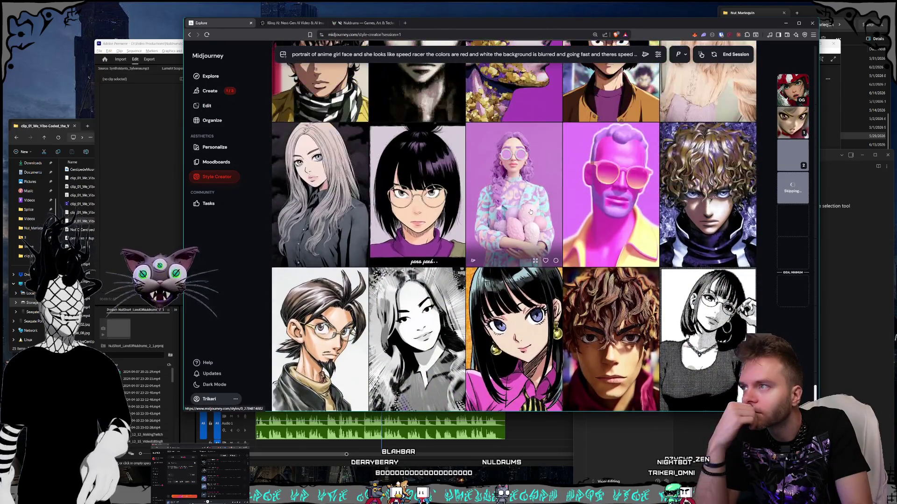
scroll(530, 211, down, 2)
scroll(530, 212, down, 10)
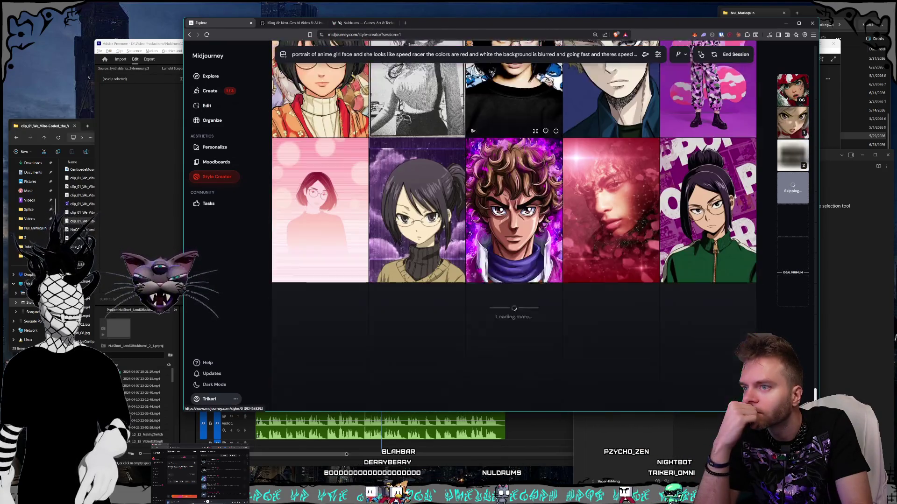
scroll(530, 211, down, 10)
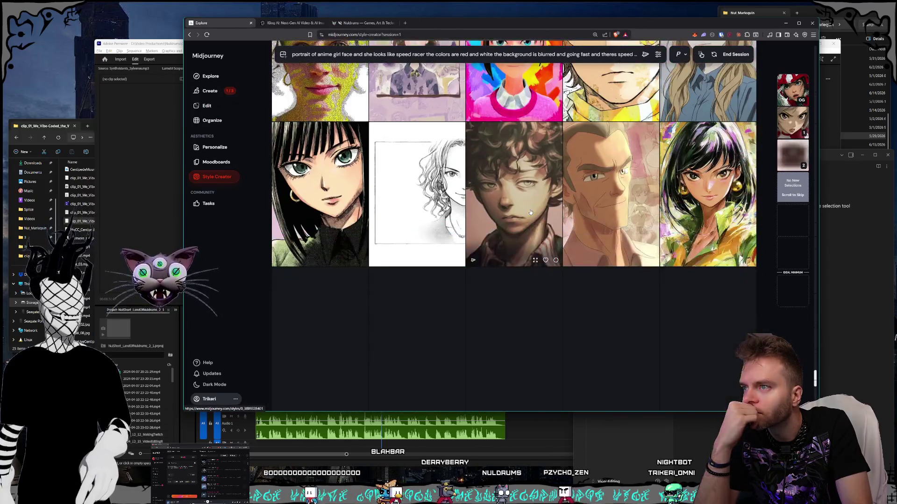
scroll(530, 212, down, 2)
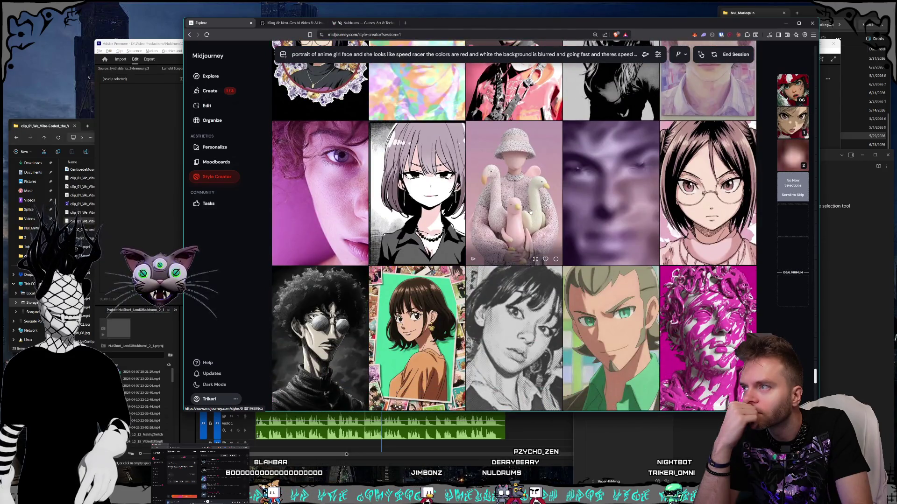
Scroll down the Style Creator grid, loading and skipping batches until the seventh round of anime portraits appears.
scroll(530, 211, down, 4)
scroll(530, 211, up, 2)
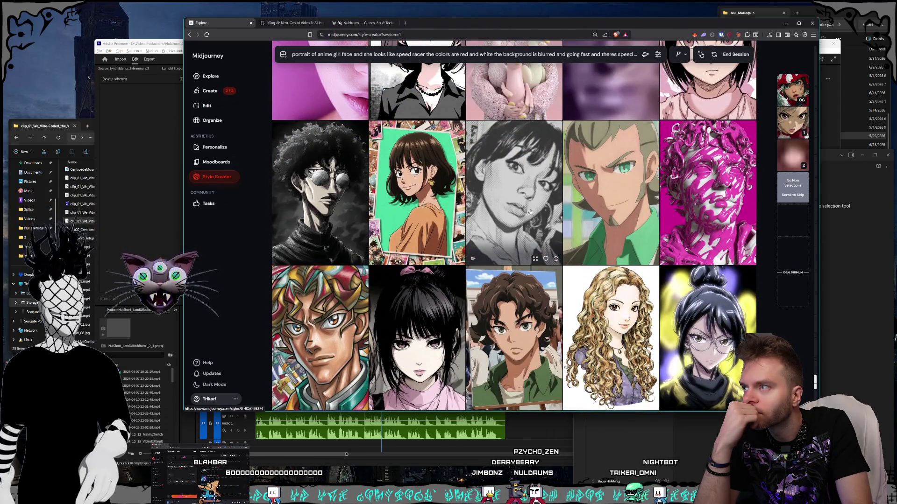
scroll(530, 212, down, 4)
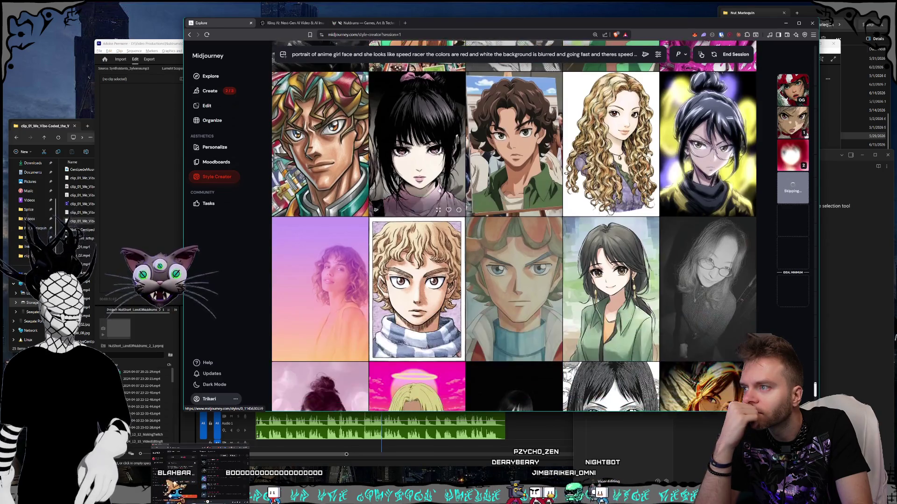
scroll(585, 224, down, 6)
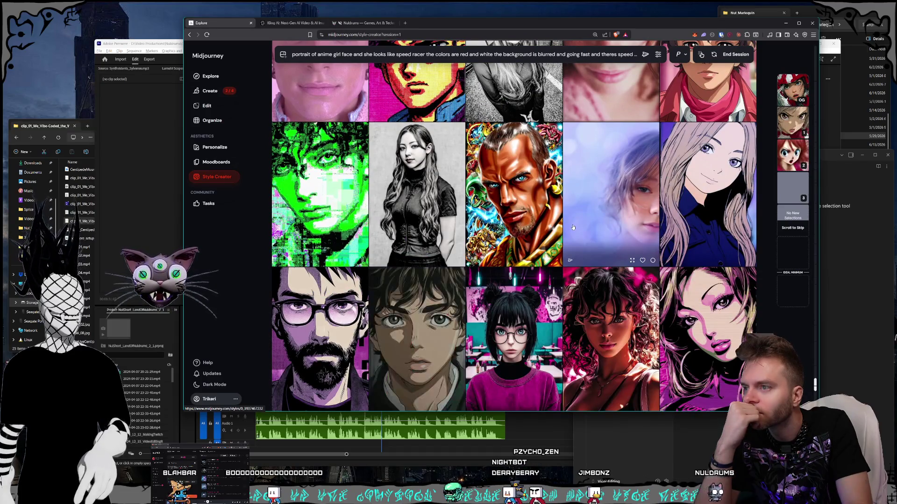
scroll(605, 227, down, 10)
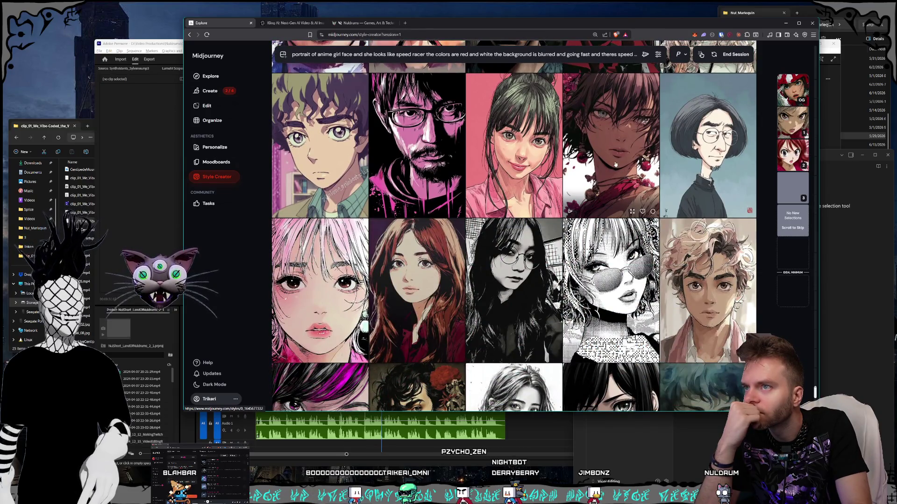
scroll(611, 210, down, 5)
scroll(611, 210, down, 6)
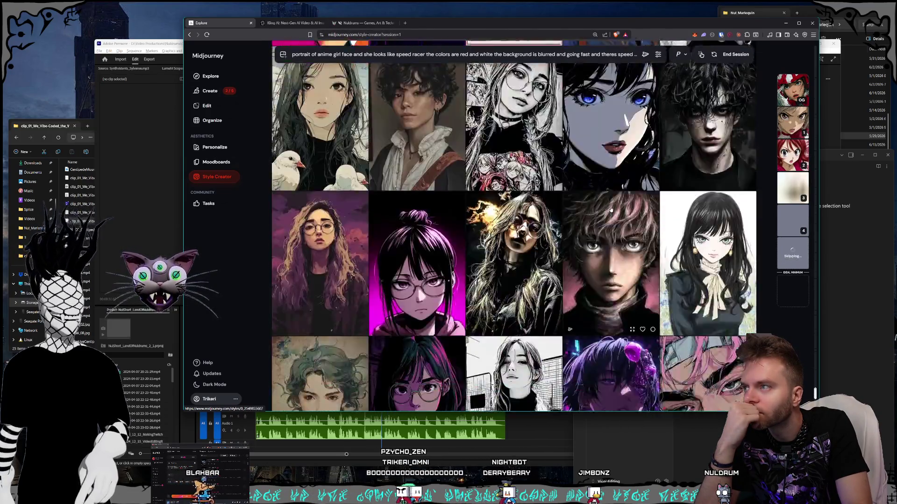
scroll(611, 210, down, 8)
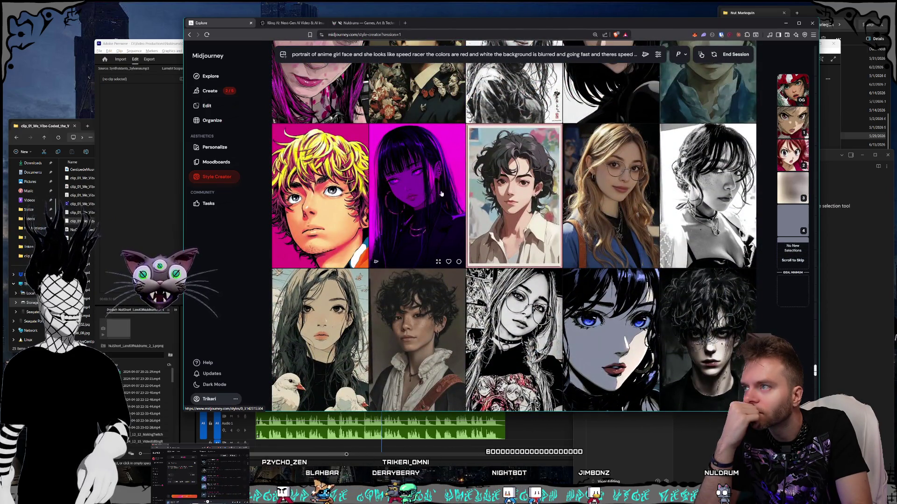
scroll(426, 194, down, 10)
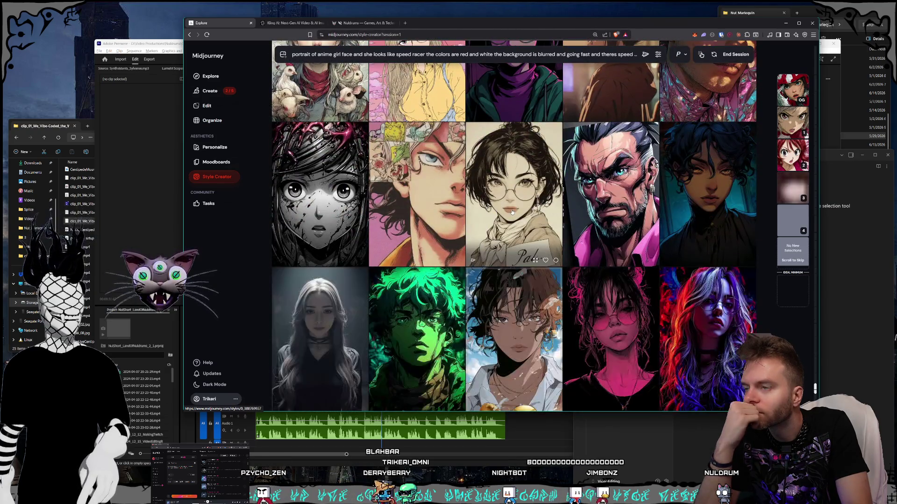
scroll(512, 212, down, 10)
scroll(505, 226, down, 10)
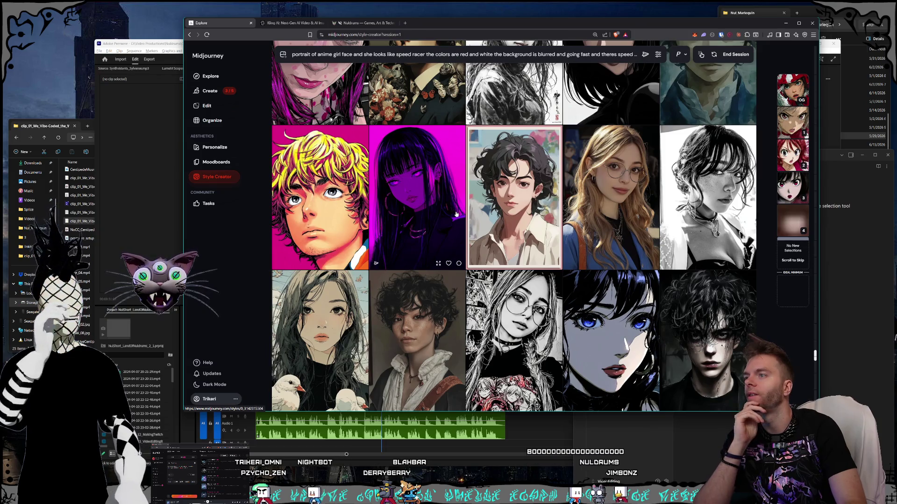
scroll(451, 213, down, 15)
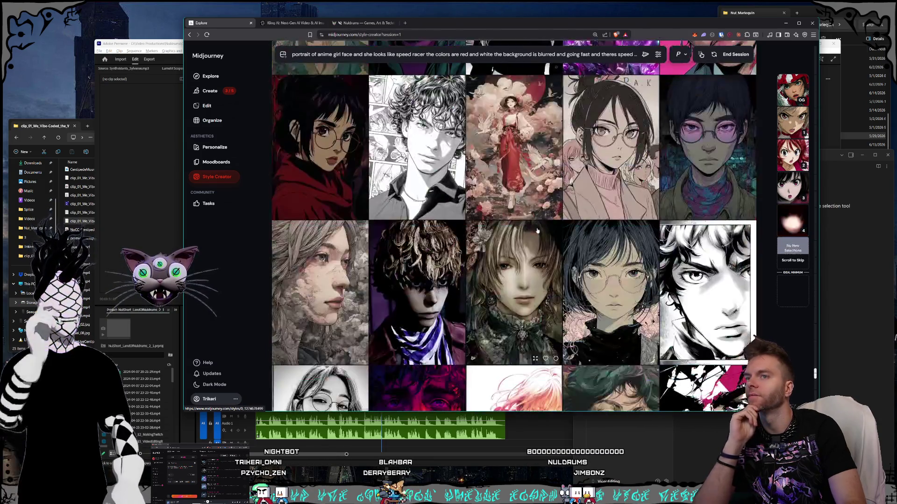
scroll(538, 231, down, 10)
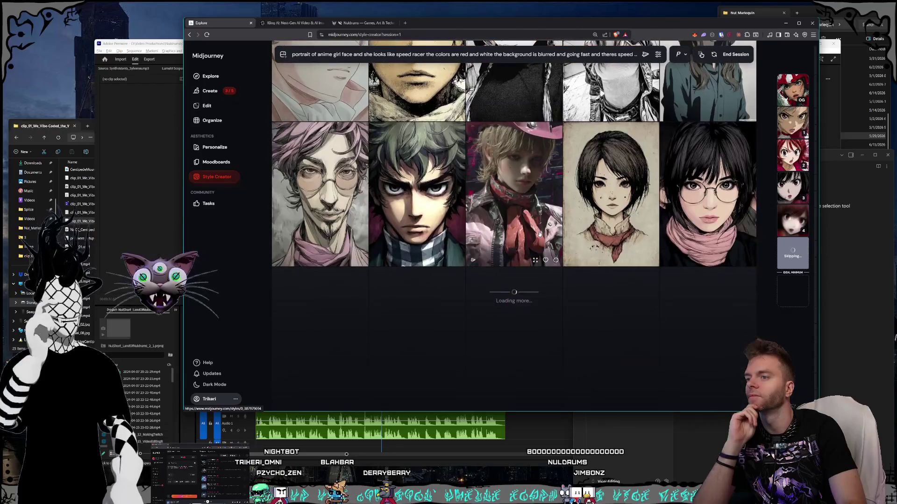
scroll(540, 234, down, 3)
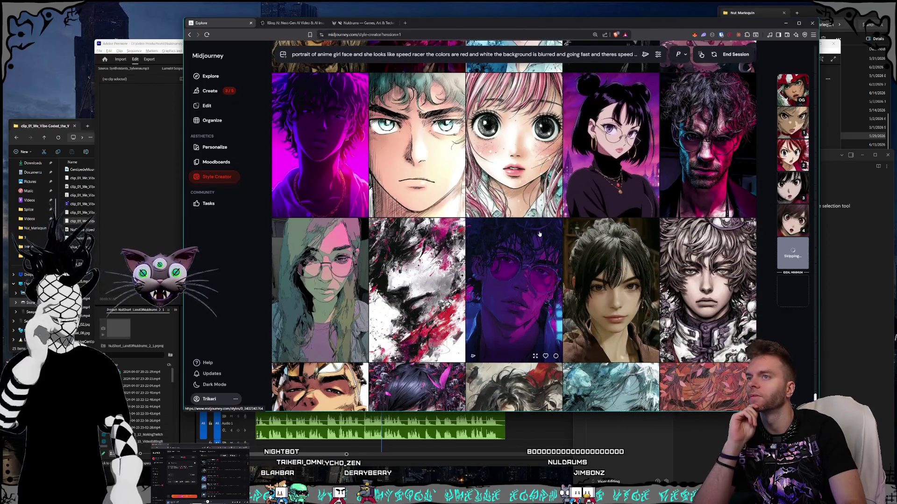
scroll(551, 239, down, 5)
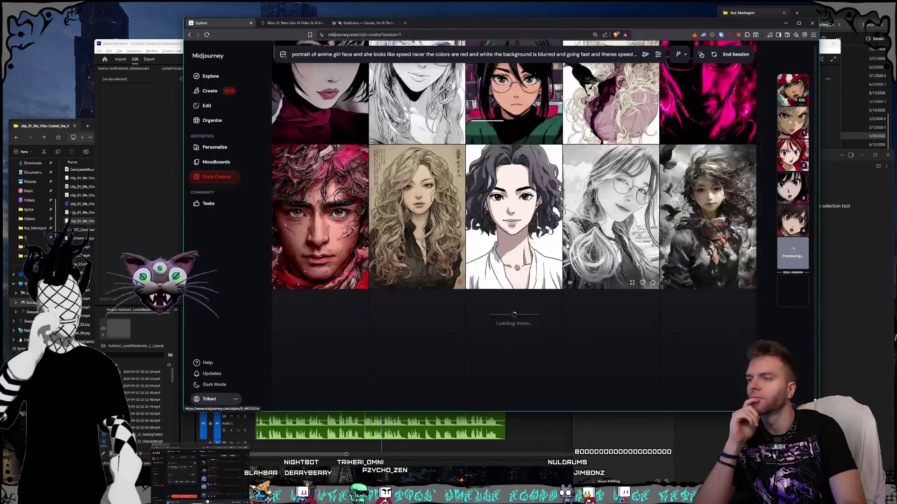
scroll(568, 240, down, 10)
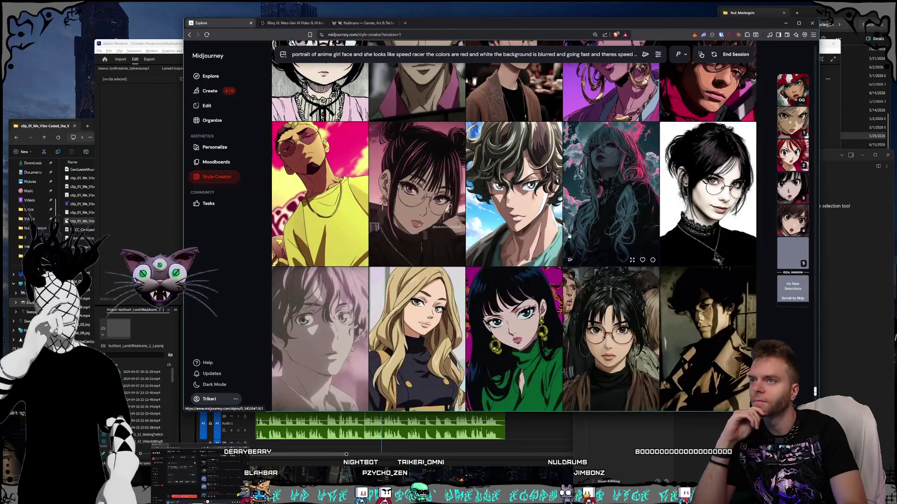
scroll(569, 236, down, 5)
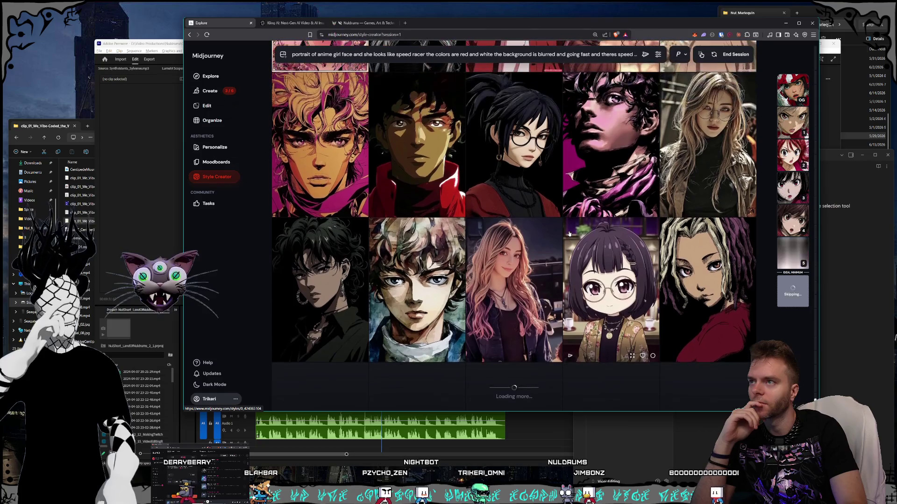
scroll(551, 215, down, 4)
scroll(548, 209, down, 5)
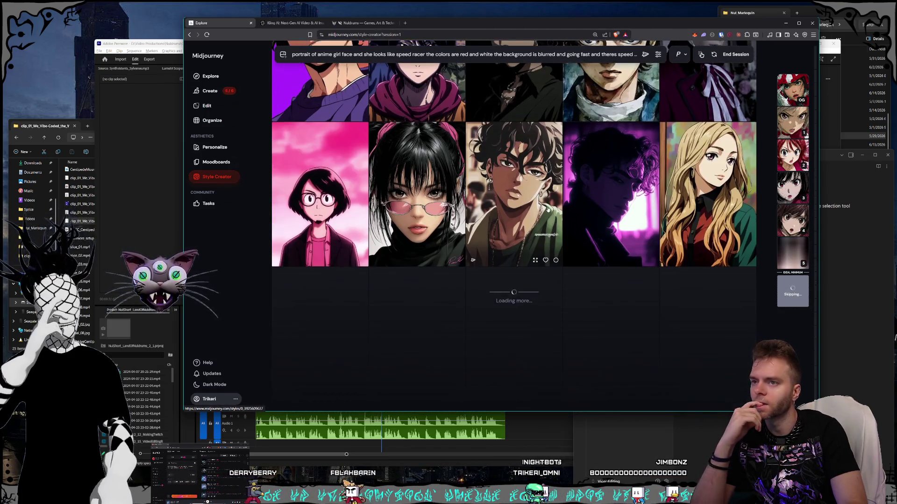
scroll(548, 209, down, 3)
scroll(548, 209, down, 6)
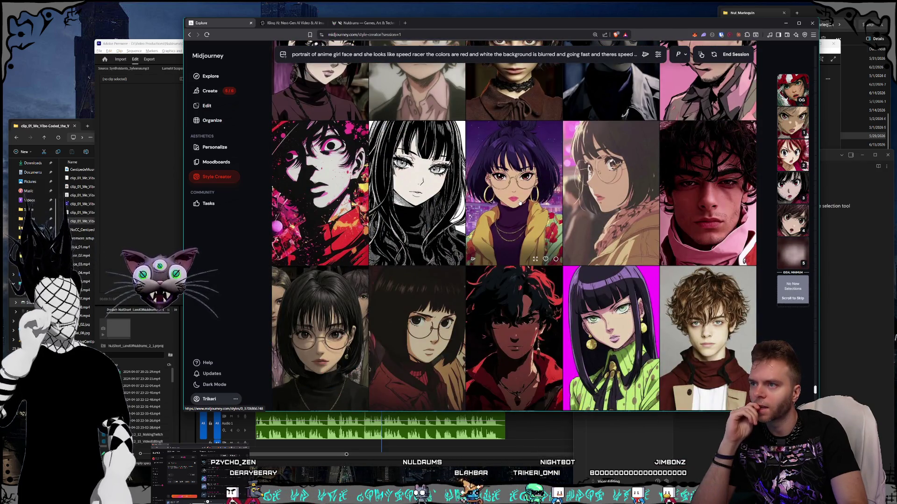
scroll(519, 203, down, 7)
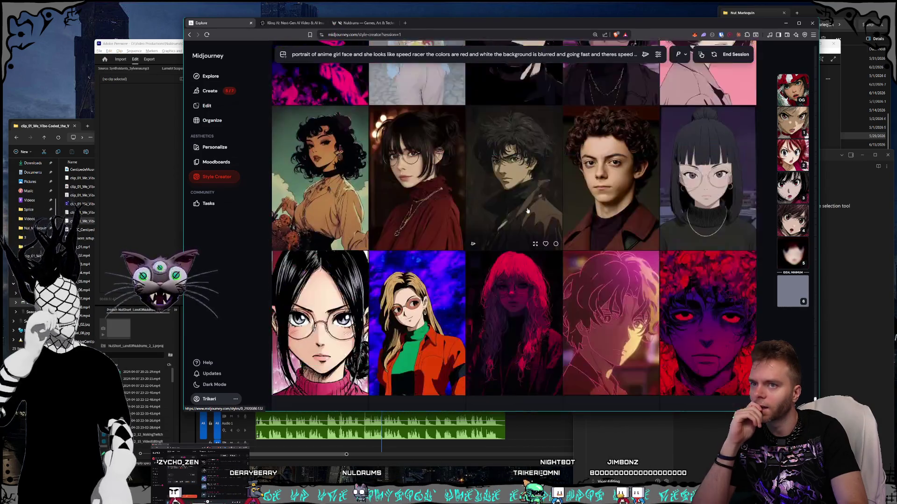
scroll(528, 211, down, 5)
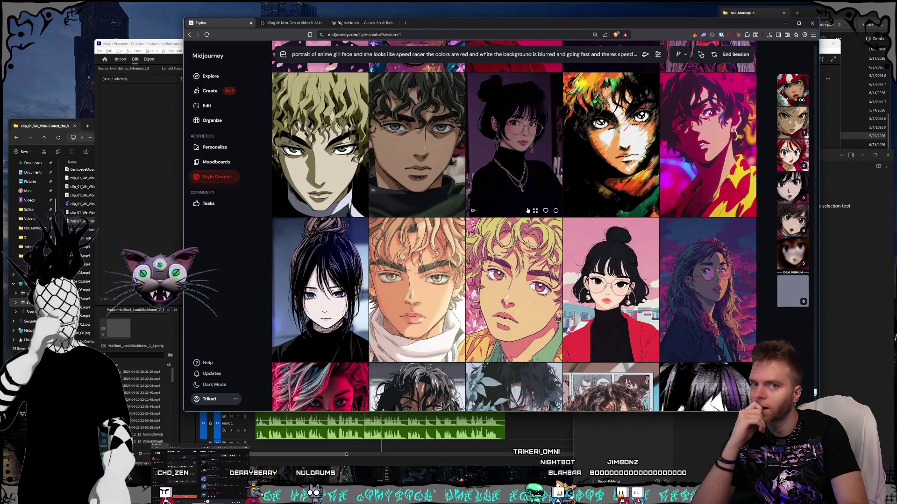
scroll(527, 211, down, 8)
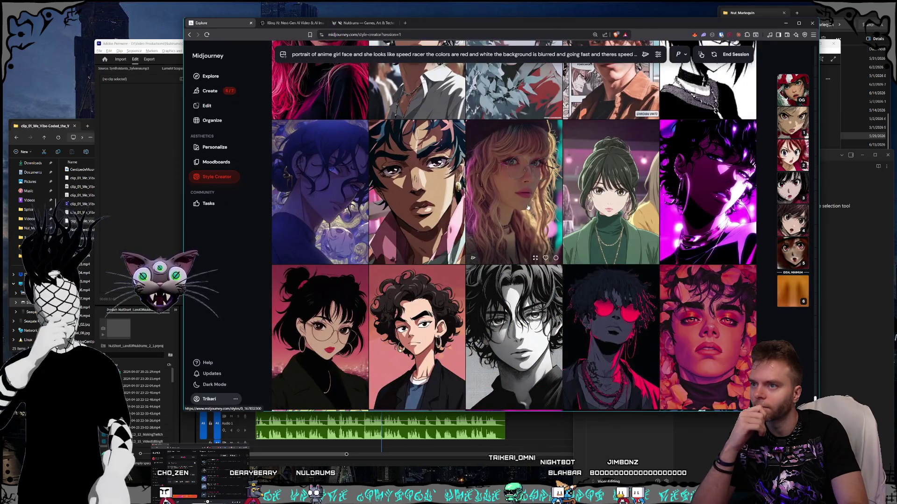
scroll(528, 207, down, 4)
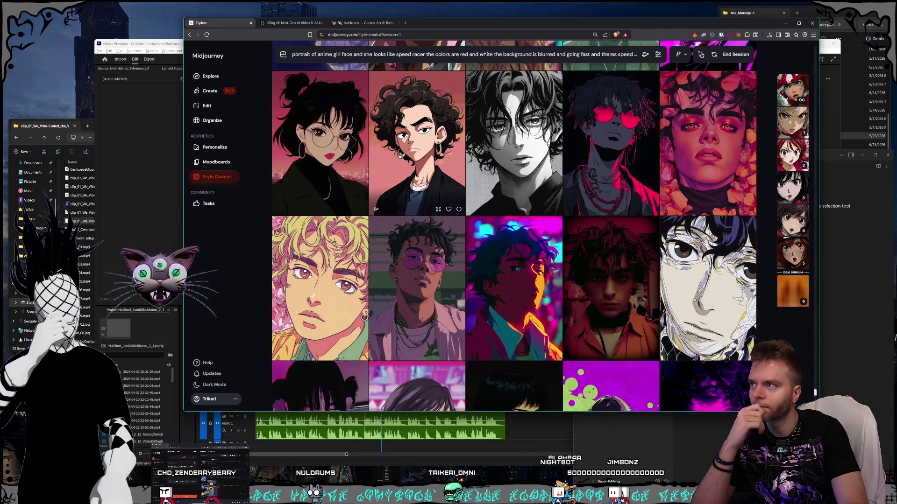
scroll(528, 208, down, 5)
scroll(500, 223, down, 10)
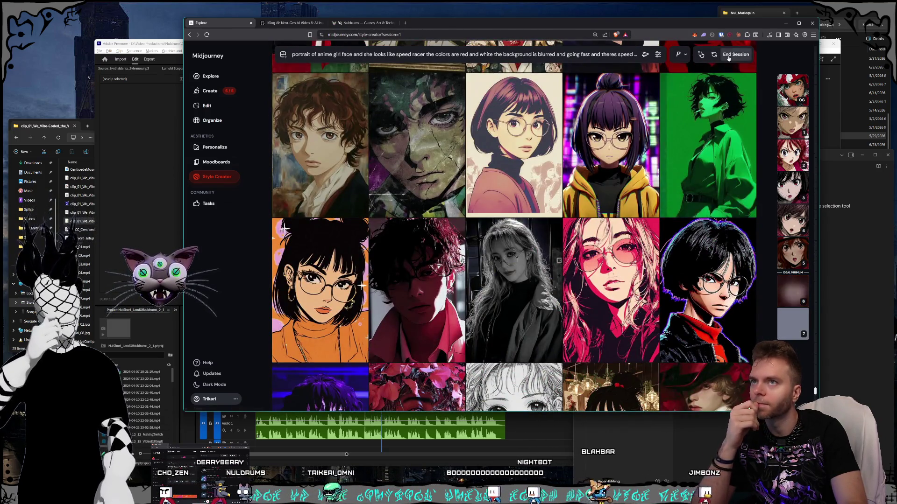
End the Style Creator session and enlarge an anime face from the creations grid.
click(735, 54)
scroll(530, 256, down, 10)
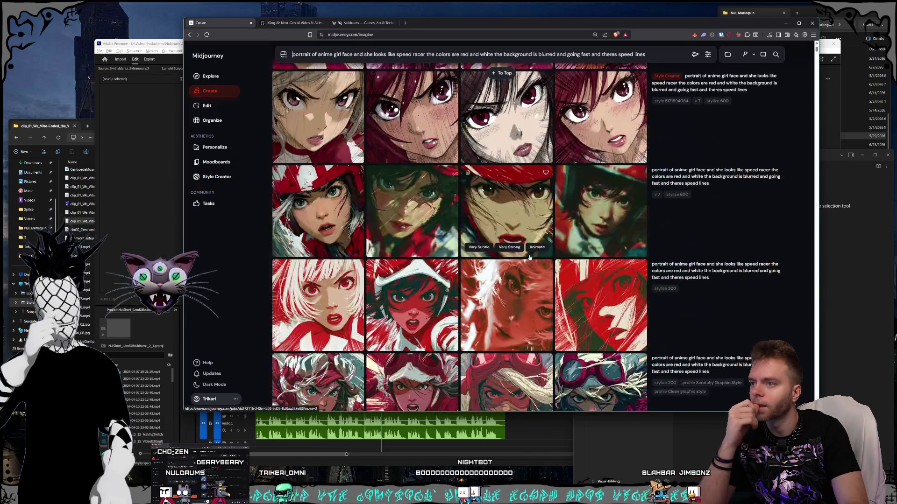
scroll(589, 288, up, 3)
click(610, 299)
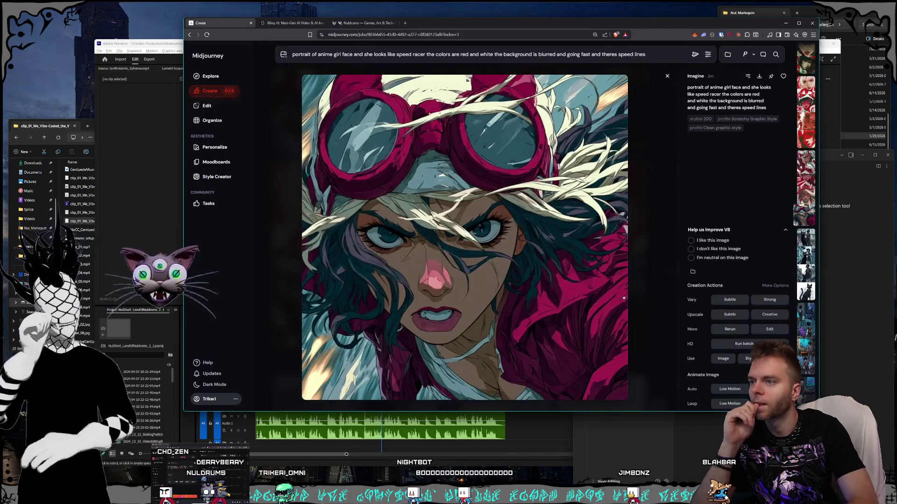
Step through the speed-racer generations, comparing the helmeted and brown-haired girls, then close the viewer.
key(Left)
key(Left)
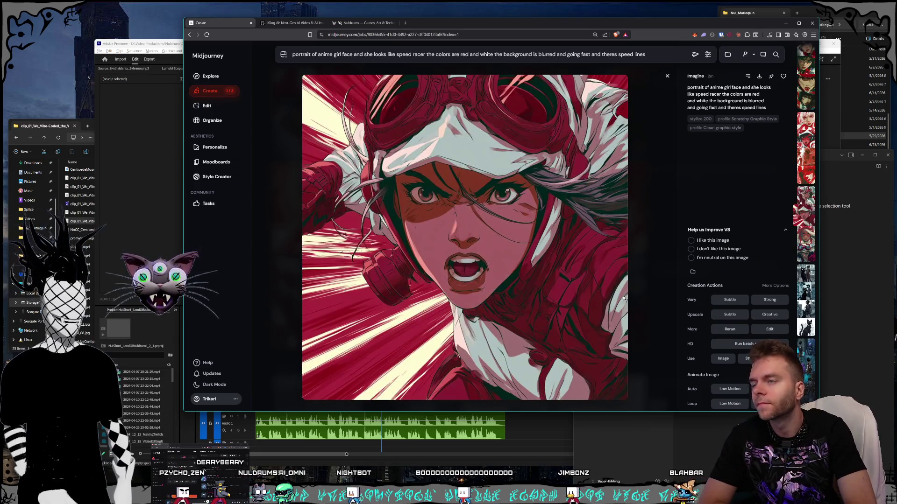
key(Left)
key(Left)
key(Left)
key(Right)
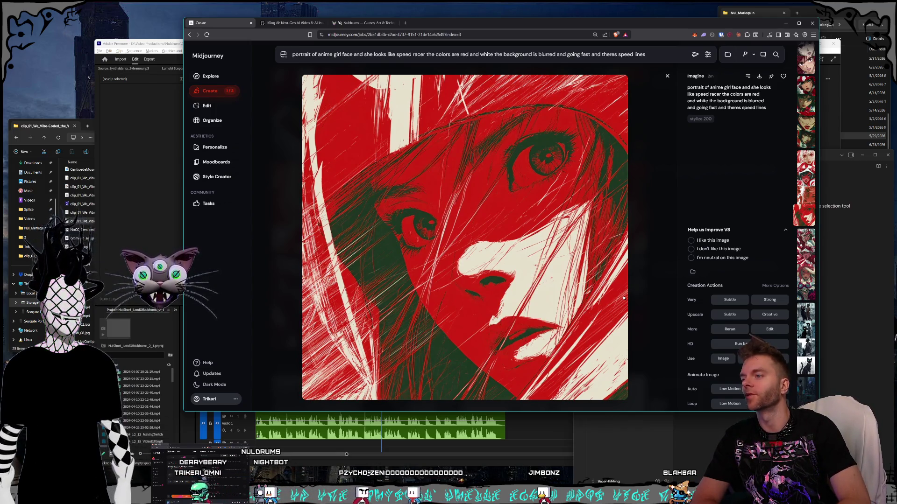
key(Left)
key(Left)
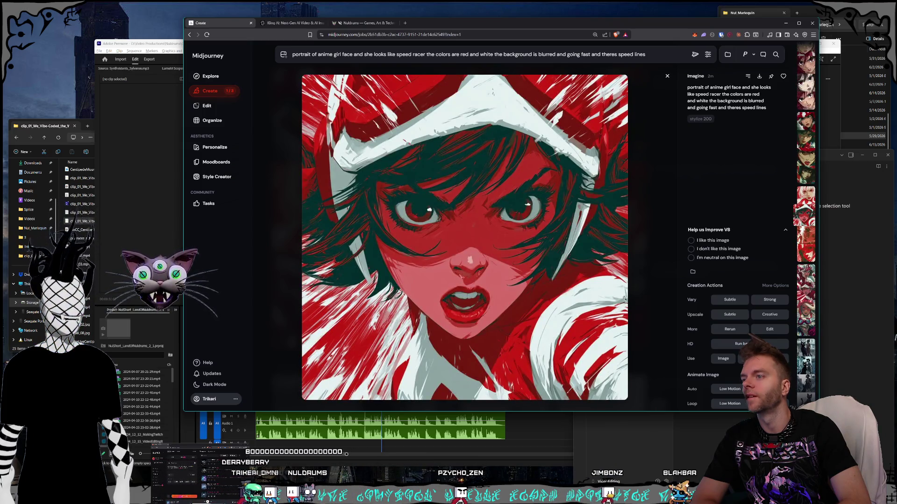
key(Left)
key(Left)
key(Left)
key(Left)
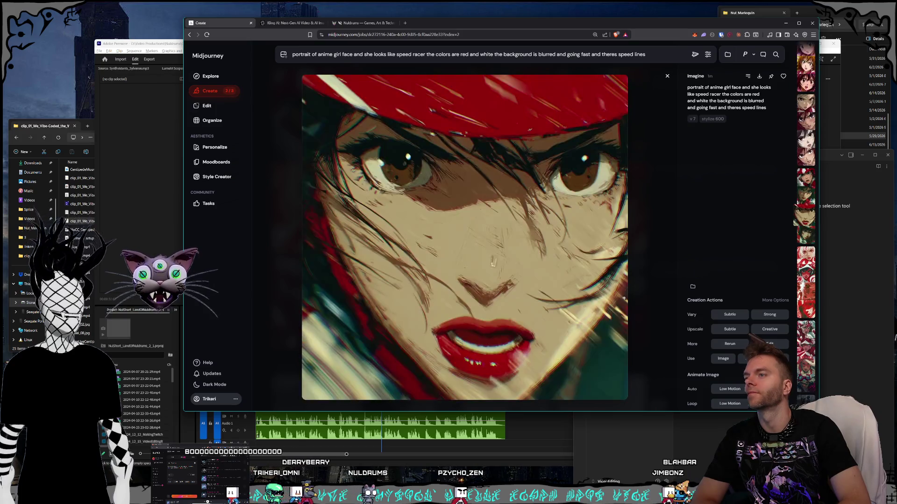
key(Left)
key(Left)
key(Left)
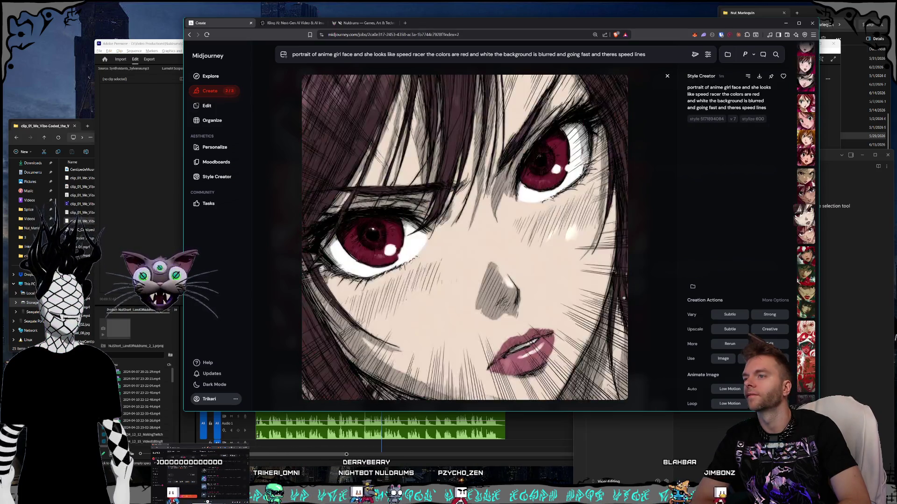
key(Left)
key(Left)
key(Left)
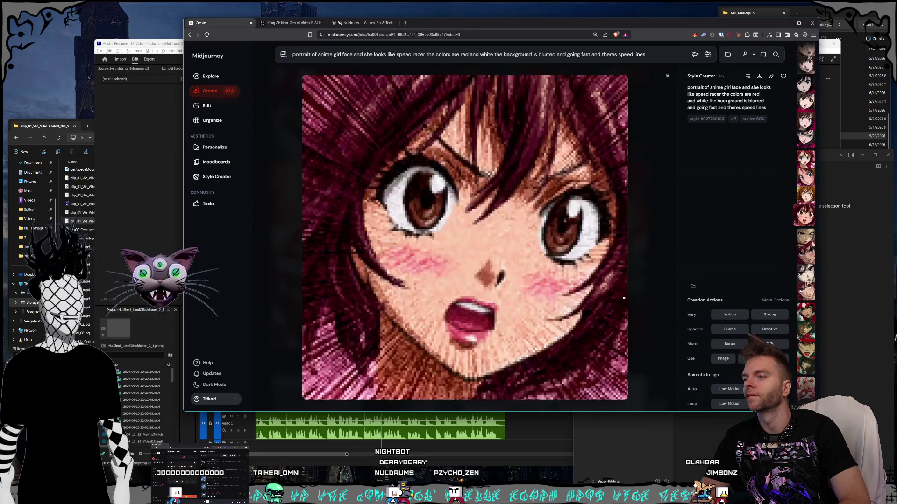
key(Left)
key(Left)
key(Left)
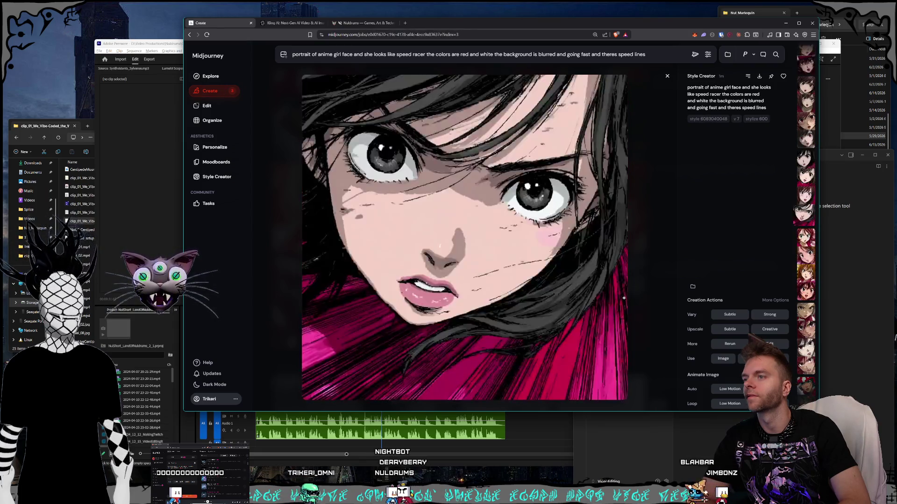
key(Left)
key(Left)
key(Left)
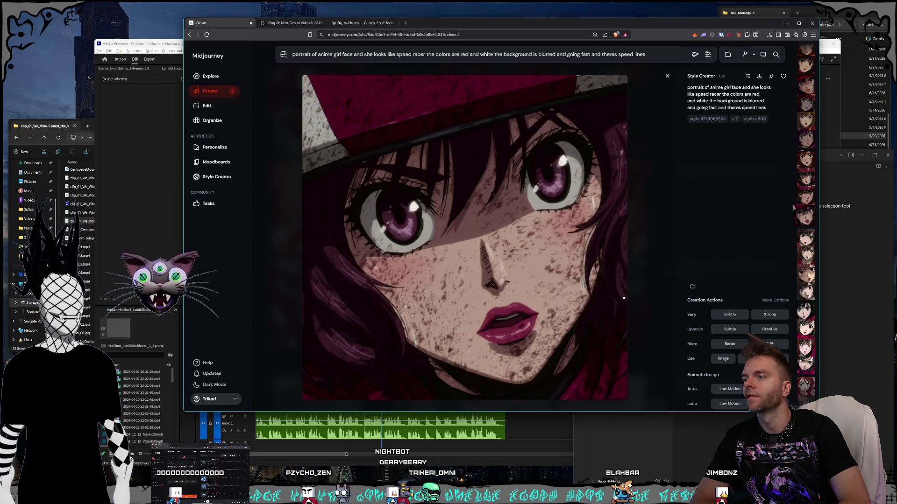
key(Left)
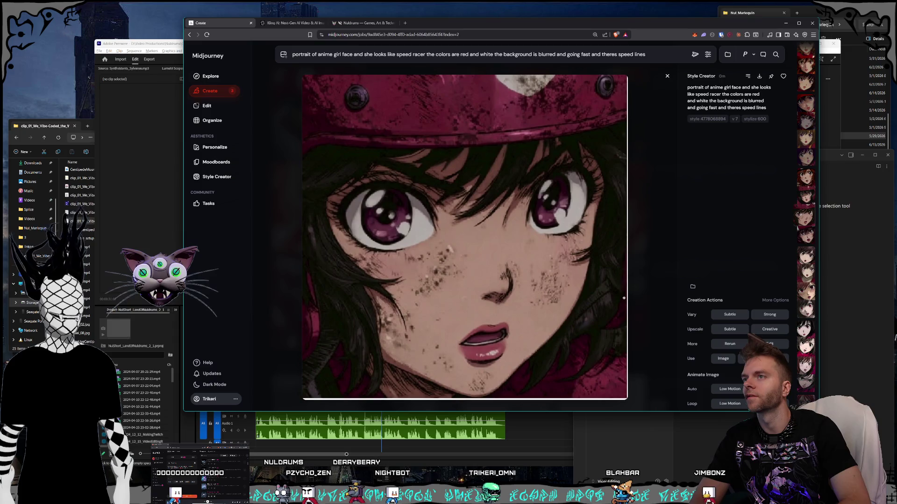
key(Left)
key(Left)
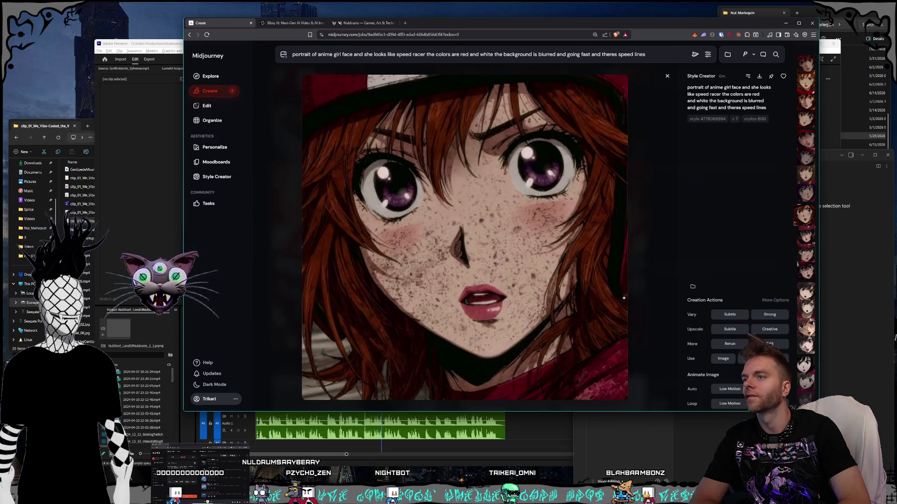
key(Left)
key(Left)
key(Left)
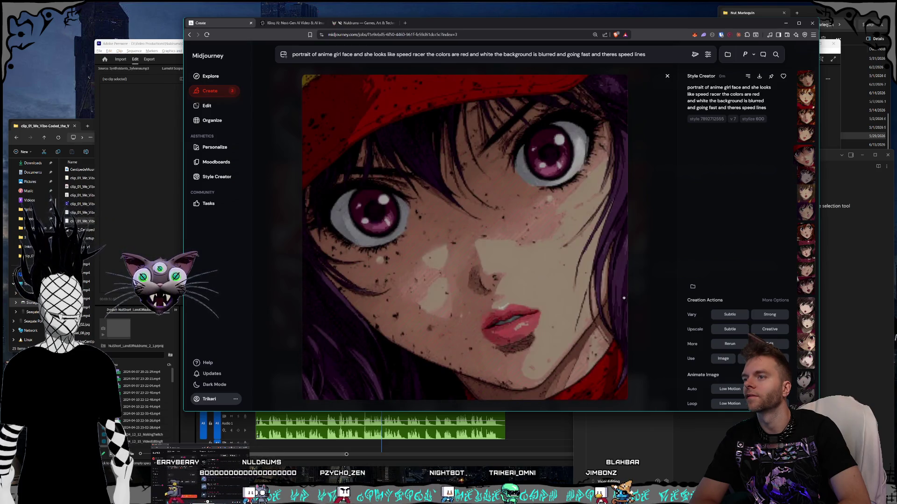
key(Left)
key(Left)
key(Left)
key(Left)
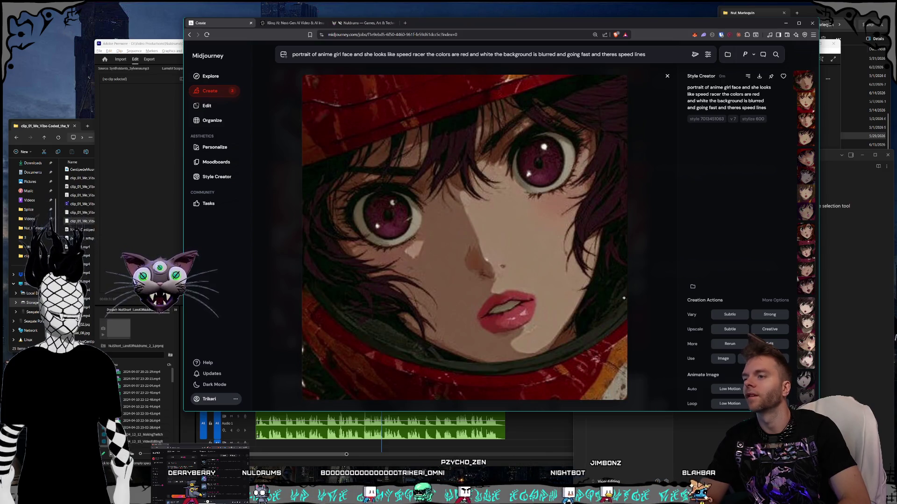
key(Left)
key(Left)
key(Left)
key(Right)
key(Right)
key(Left)
key(Right)
key(Right)
key(Right)
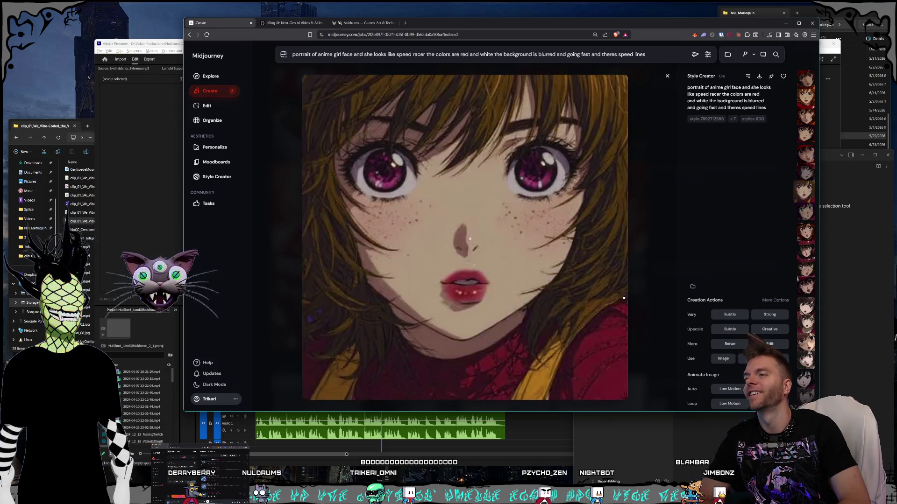
key(Right)
key(Right)
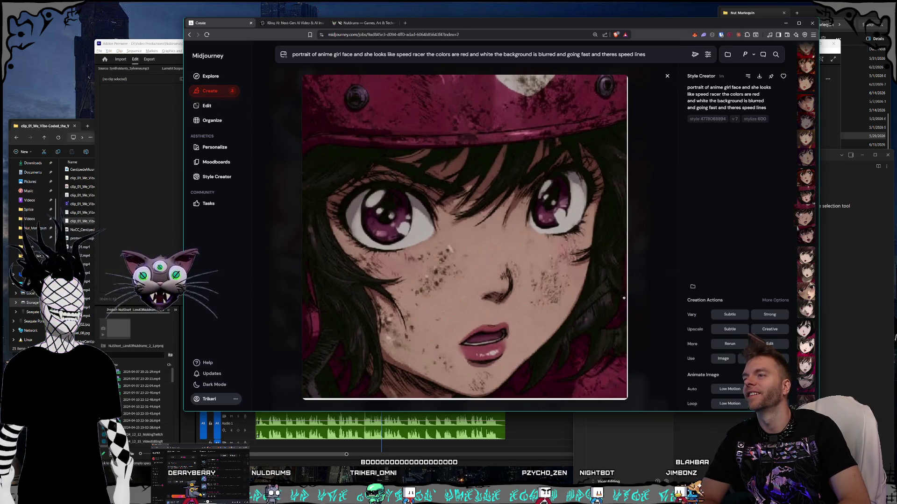
click(667, 76)
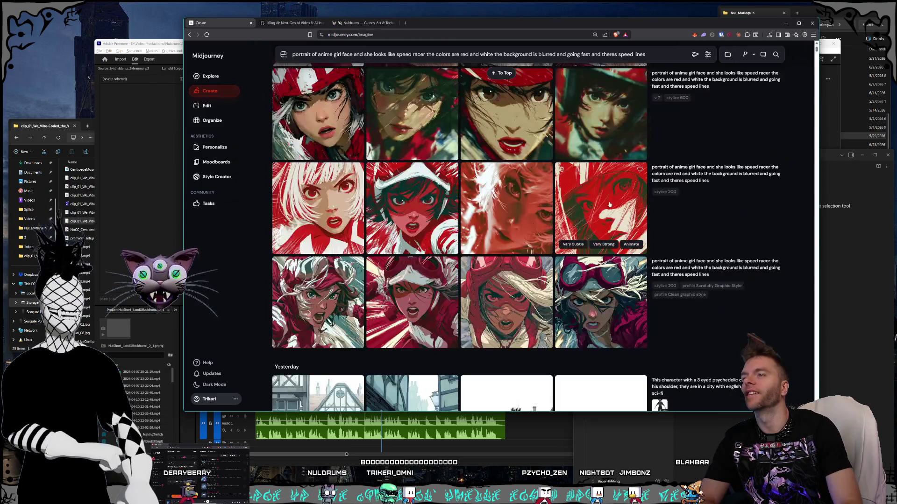
Set stylization to 600 and resubmit the speed-racer prompt with the Scratchy and Clean graphic style profiles.
click(590, 202)
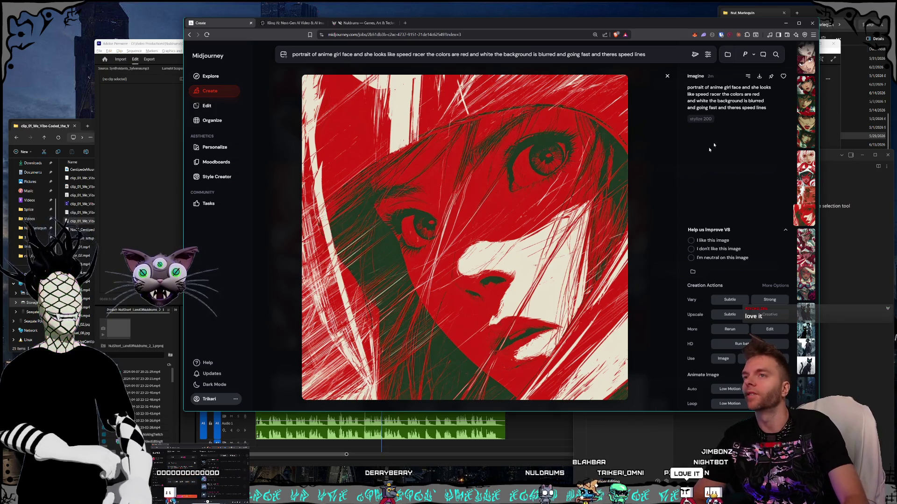
click(650, 106)
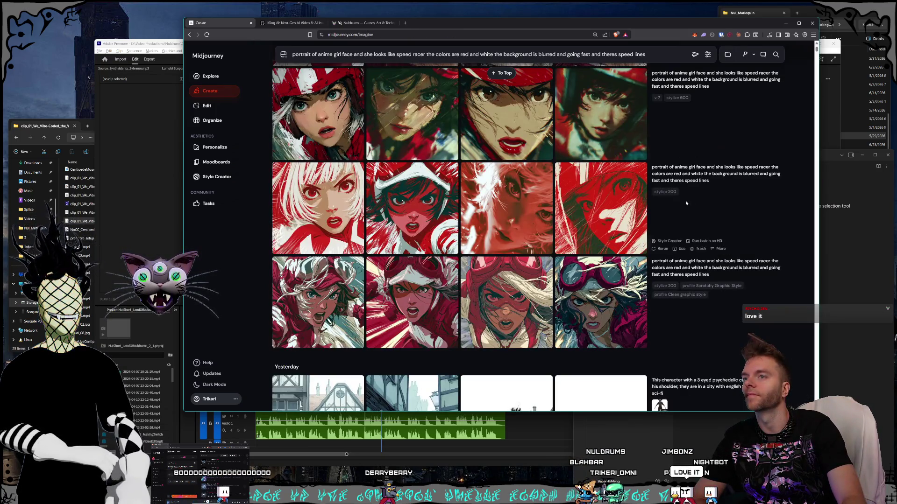
click(707, 54)
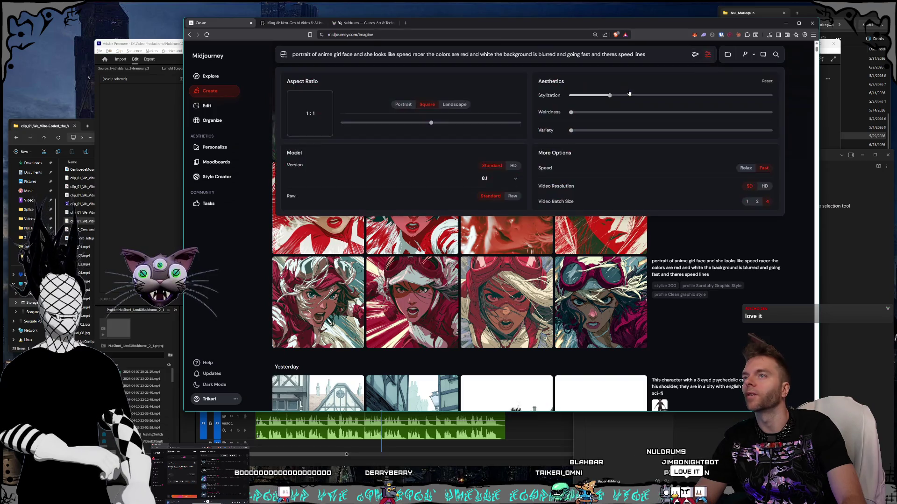
drag(656, 95, 679, 95)
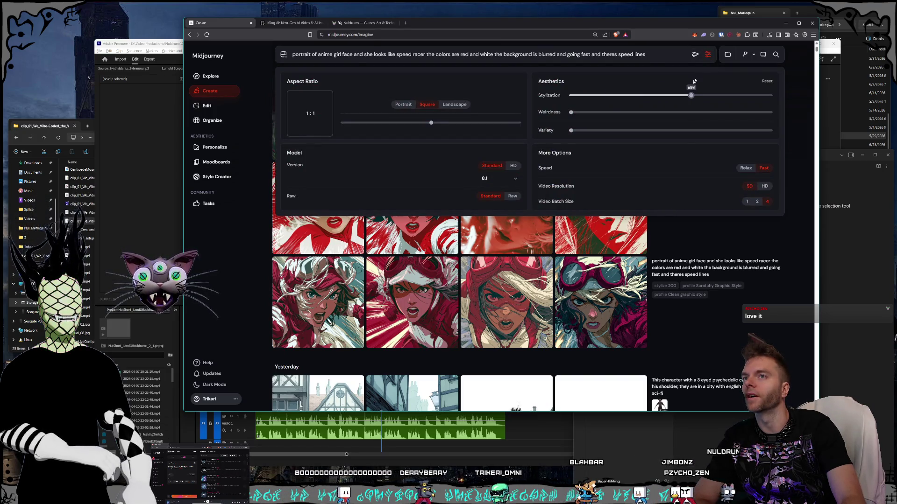
click(708, 54)
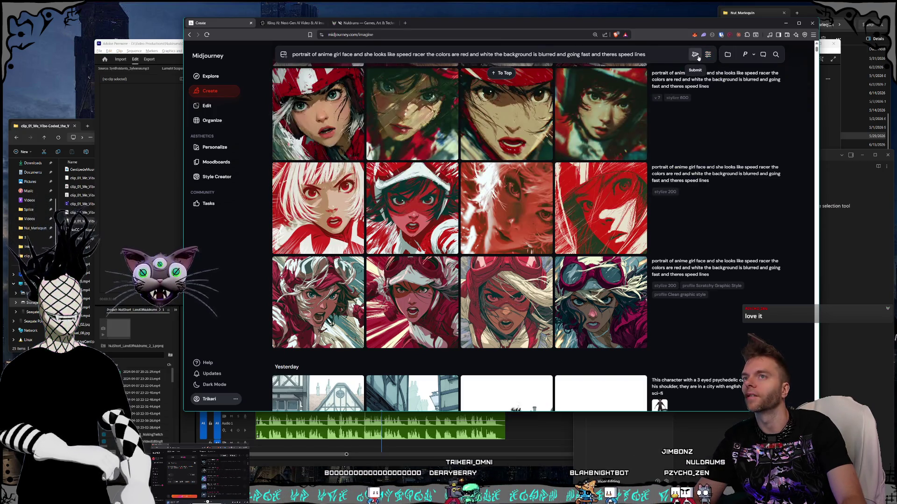
click(746, 54)
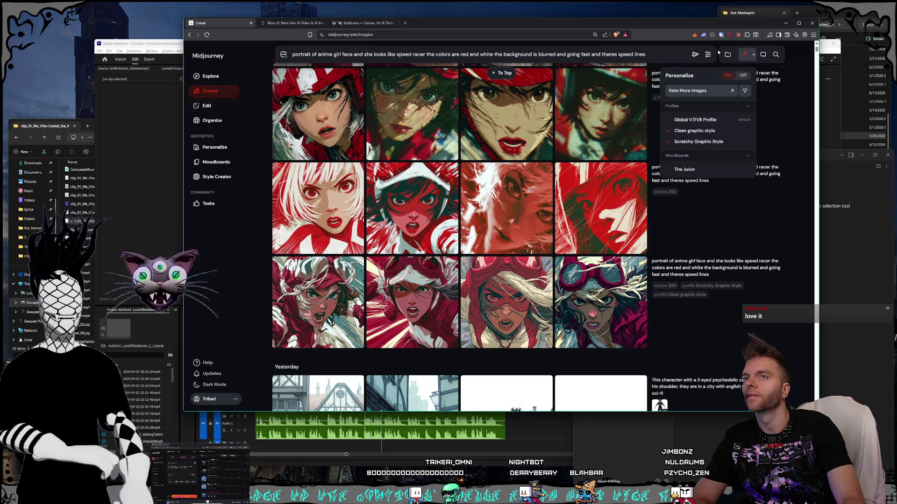
click(694, 54)
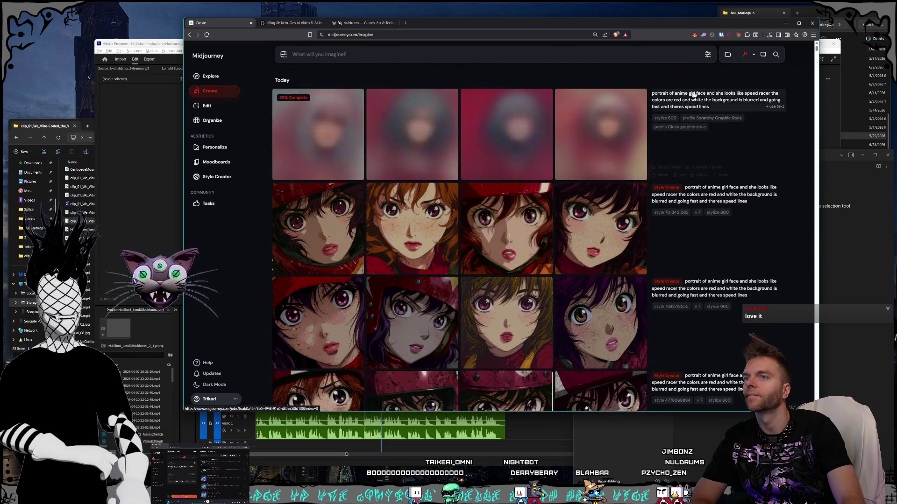
Rerun the speed-racer prompt with the Scratchy Graphic Style profile deselected.
click(690, 94)
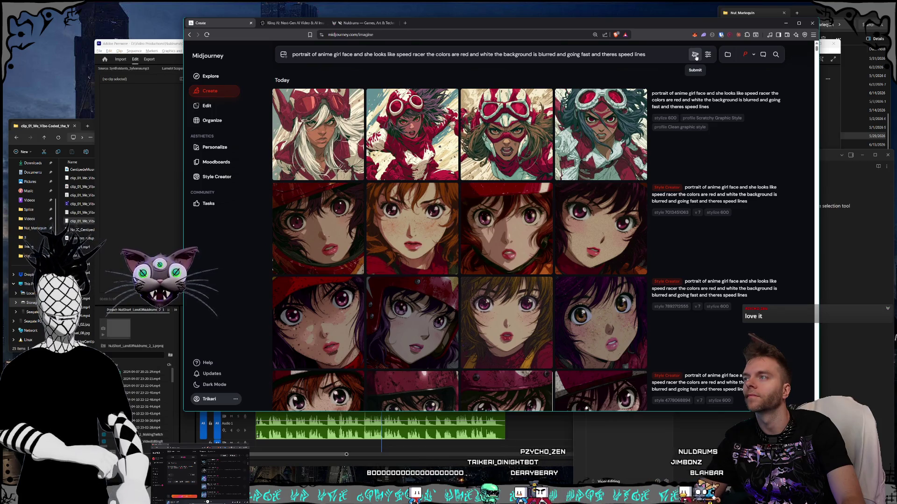
click(754, 53)
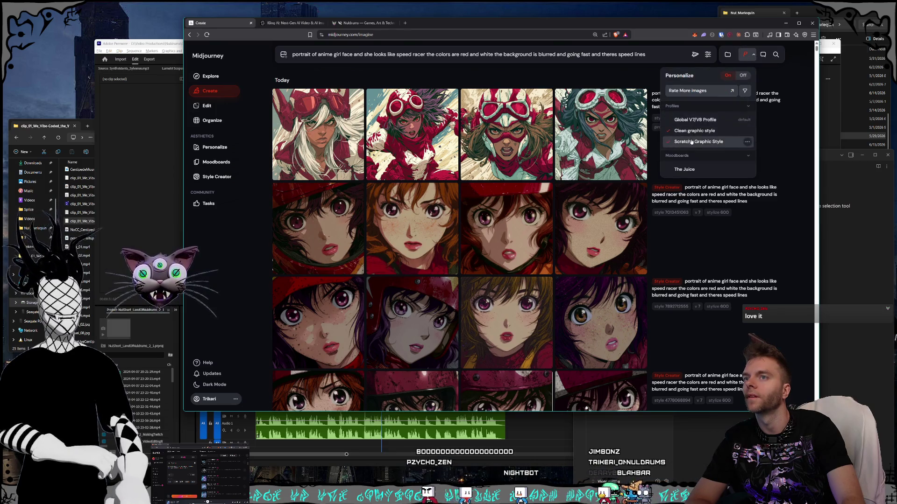
click(781, 90)
key(Return)
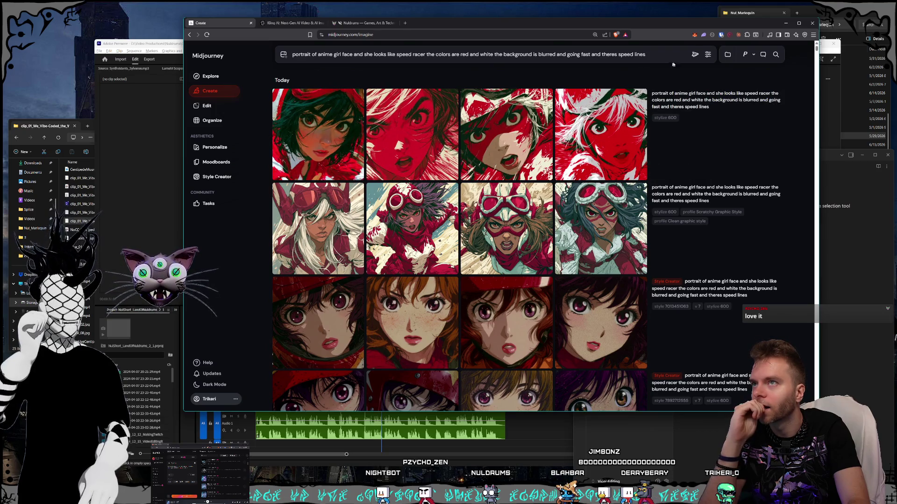
Submit two more runs of the stylize 600 speed-racer prompt.
click(694, 56)
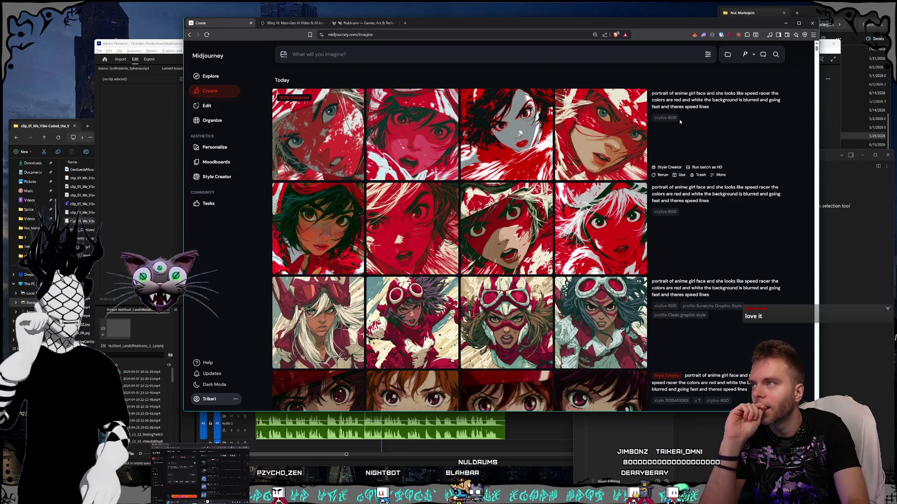
click(682, 100)
key(Return)
scroll(641, 224, down, 2)
Step back through the red anime portraits across the previous jobs in full view.
click(642, 229)
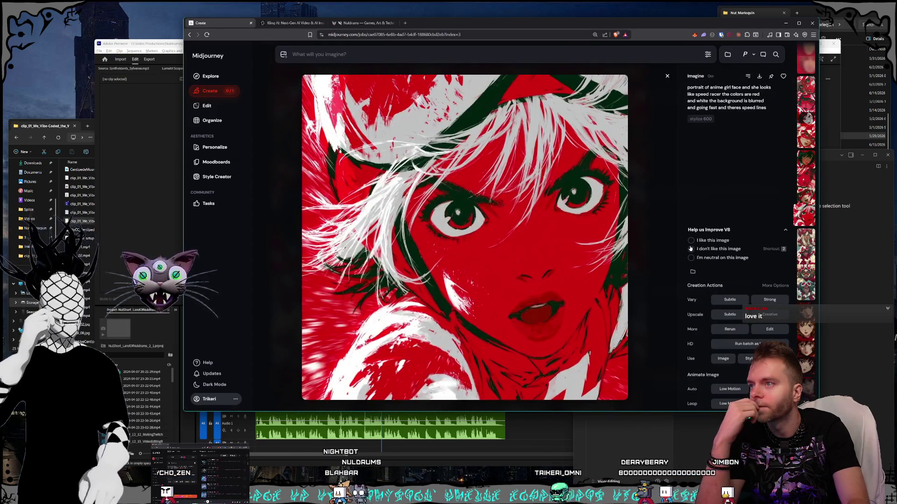
key(Left)
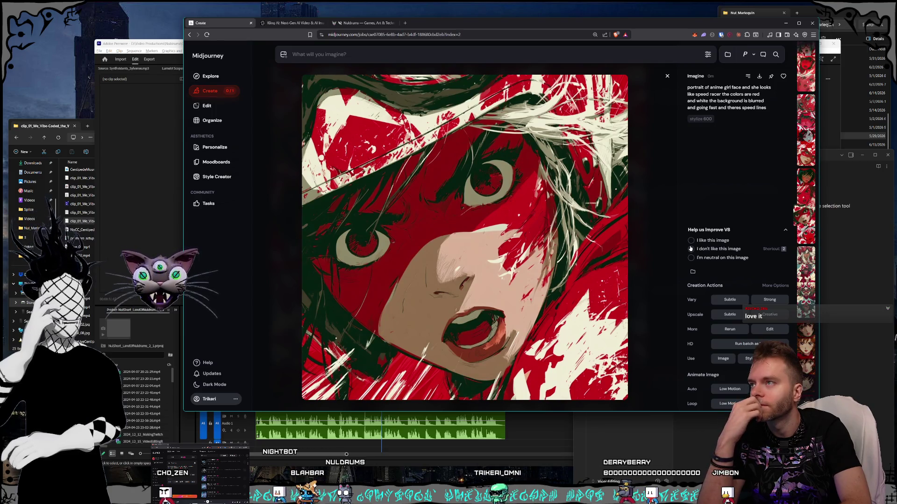
key(Left)
key(Left)
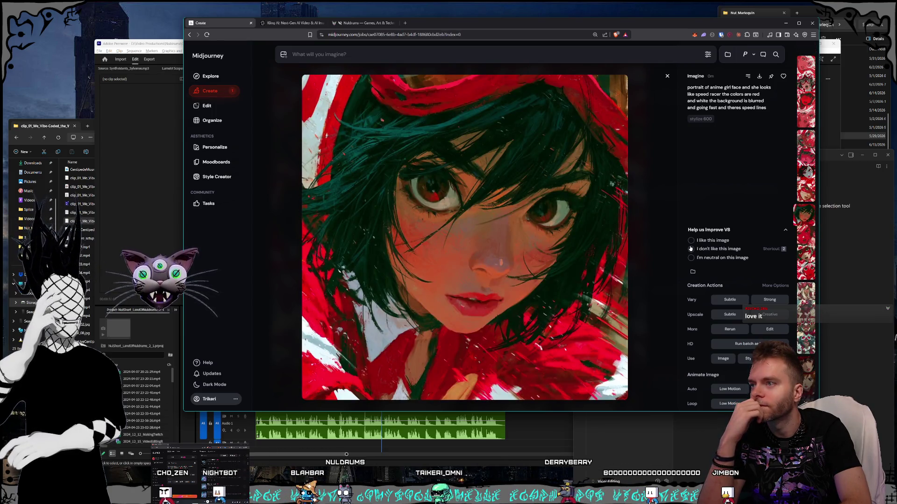
key(Left)
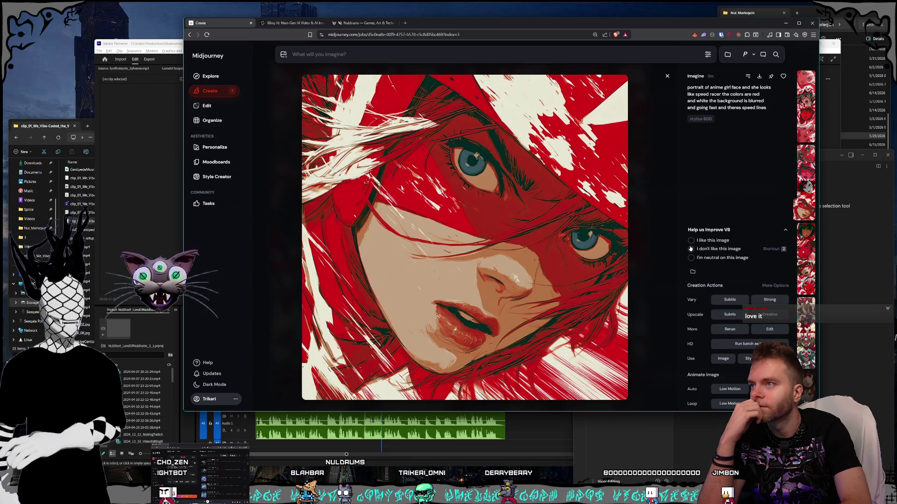
key(Left)
key(Left)
key(Left)
key(Left)
key(Left)
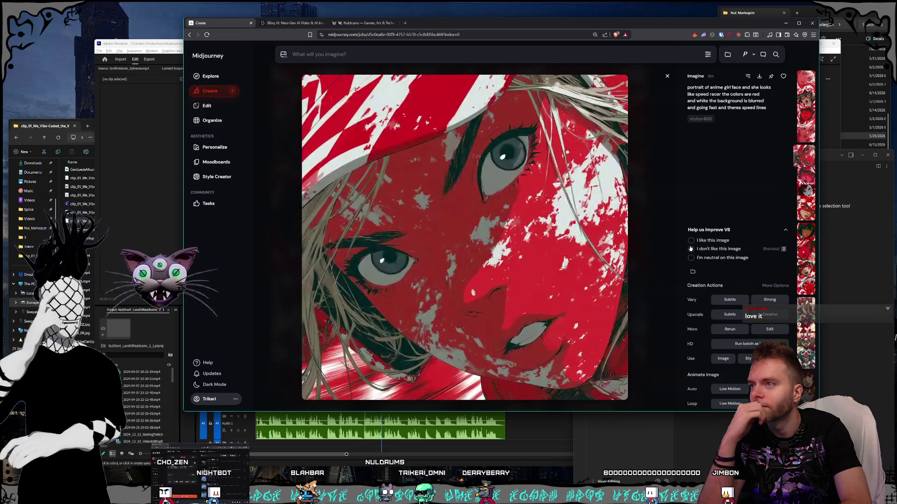
key(Left)
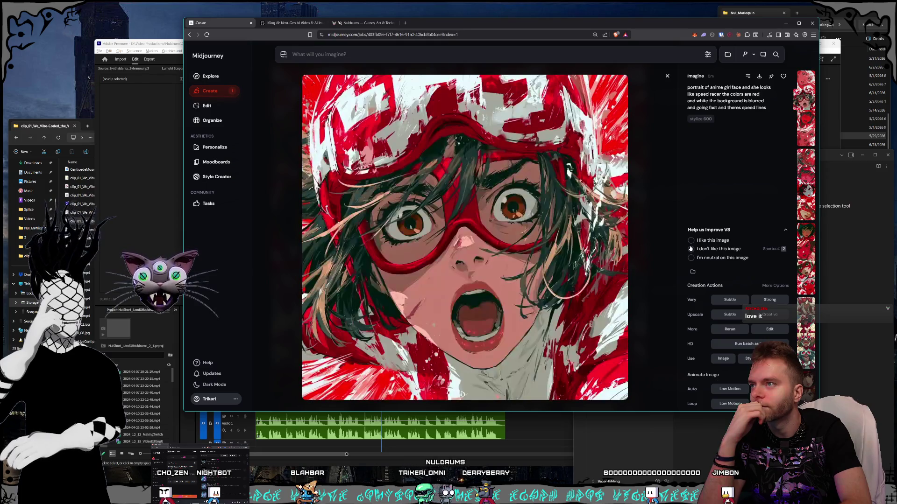
key(Left)
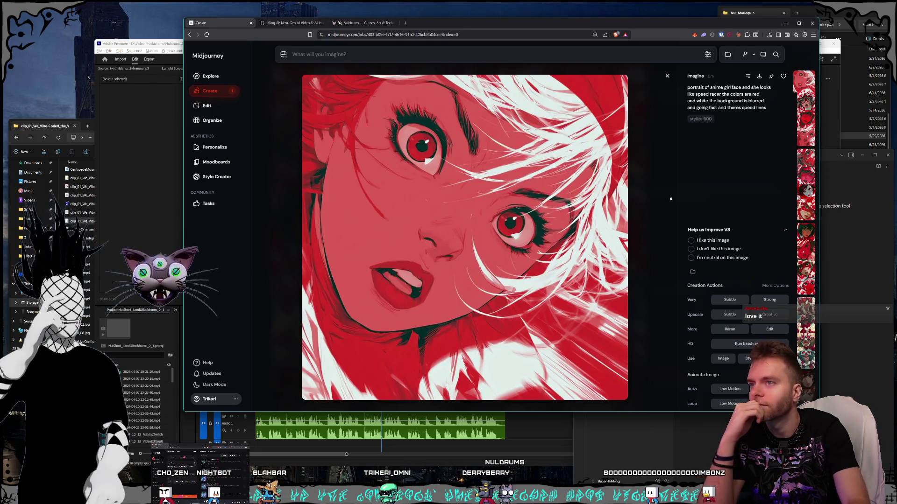
key(Escape)
Open the red-and-green streaked portrait and choose to save the image.
scroll(594, 208, down, 15)
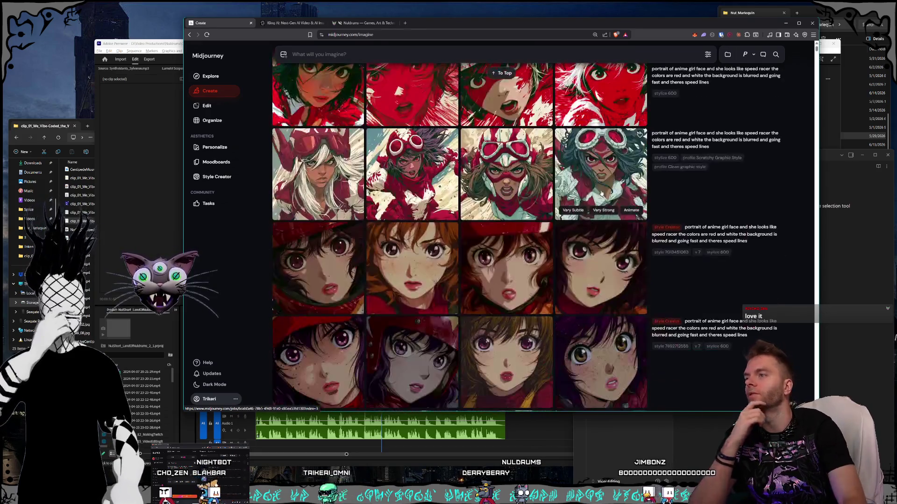
scroll(590, 201, up, 5)
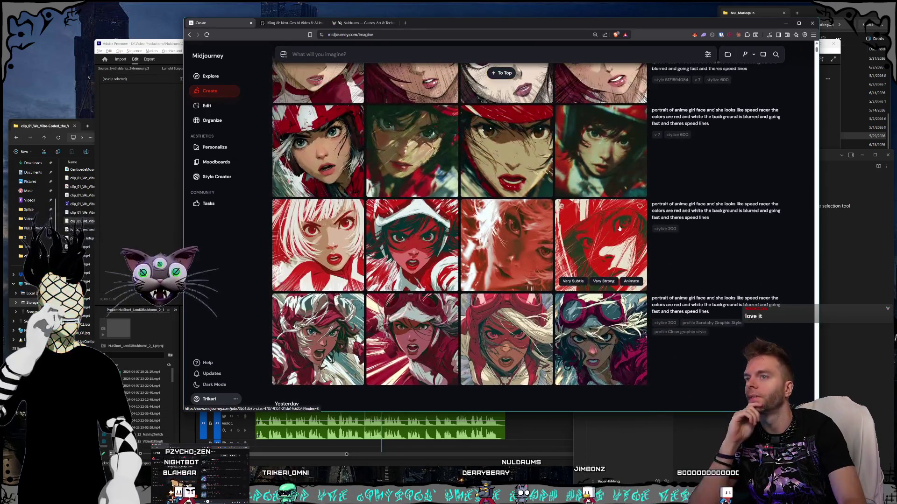
click(590, 229)
right_click(511, 231)
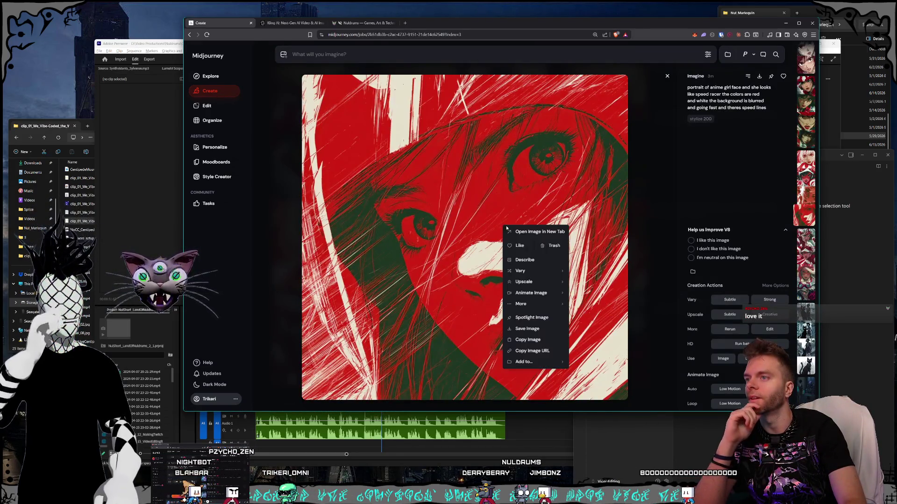
click(519, 322)
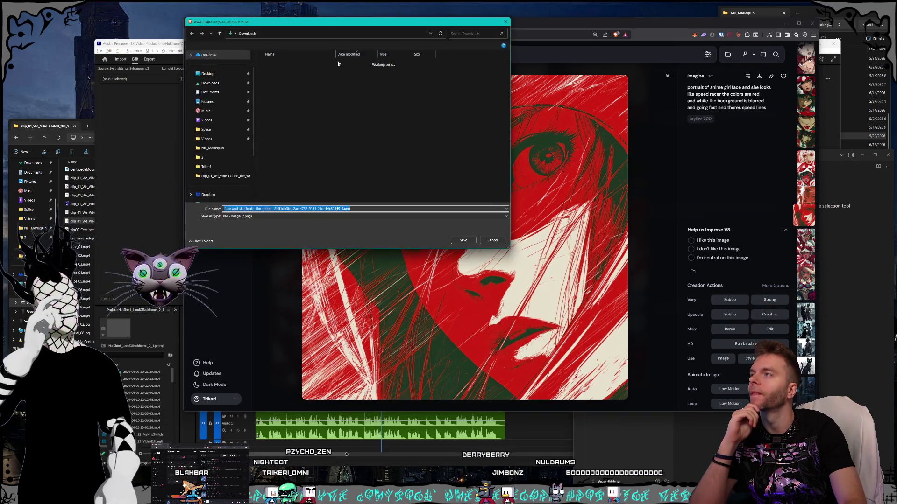
Browse the save dialog to Storage1 (D:) > Pictures > Music Production.
key(Return)
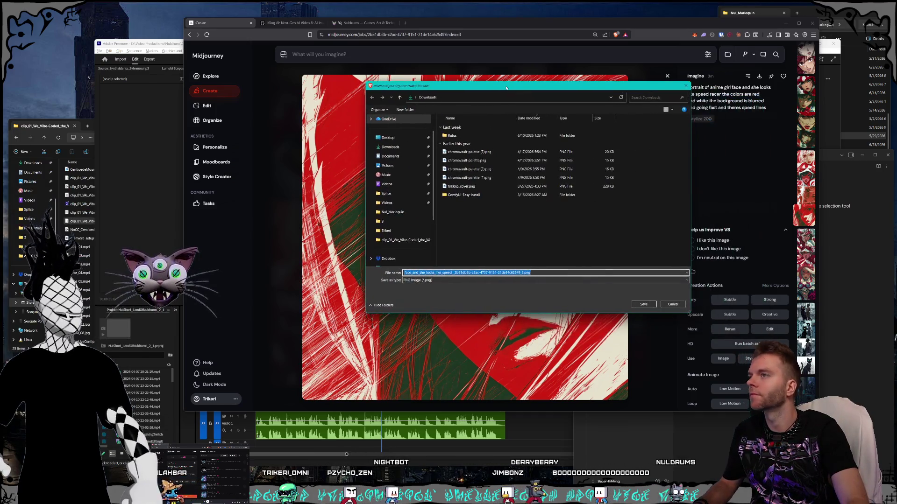
scroll(414, 209, down, 2)
click(393, 222)
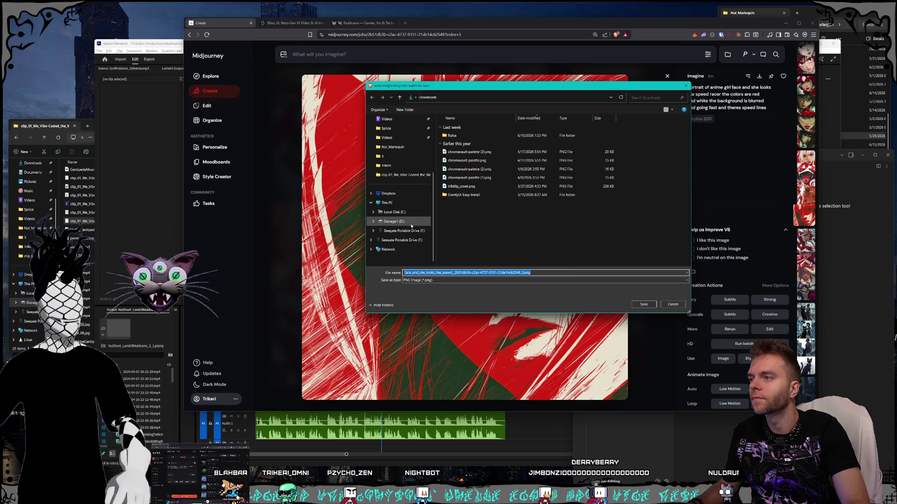
double_click(472, 205)
scroll(473, 234, down, 10)
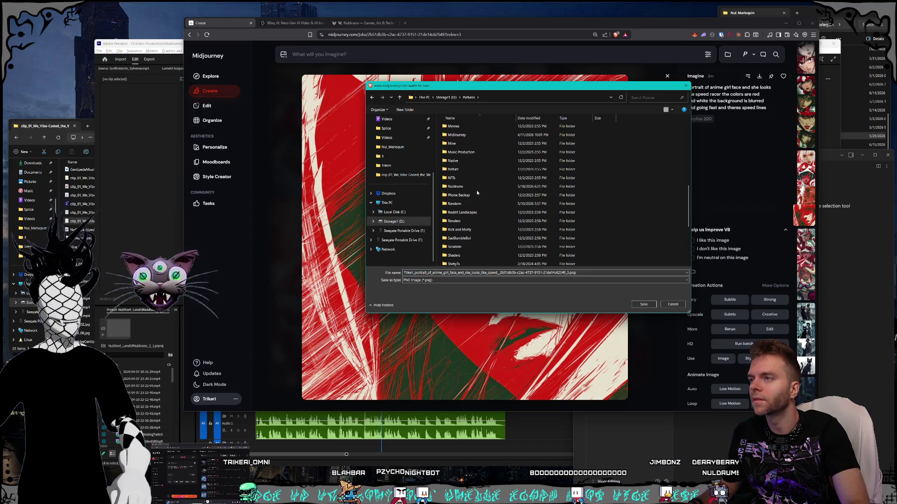
scroll(462, 193, up, 6)
click(476, 187)
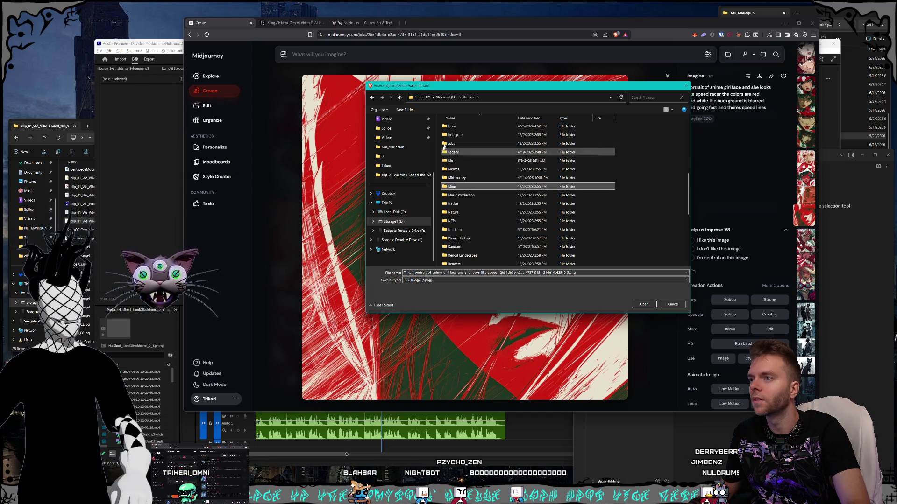
scroll(479, 191, down, 5)
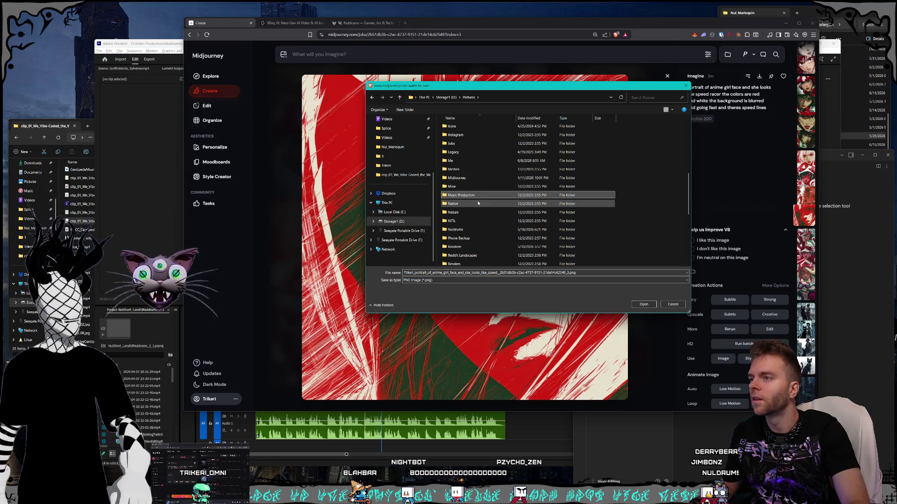
scroll(482, 213, down, 3)
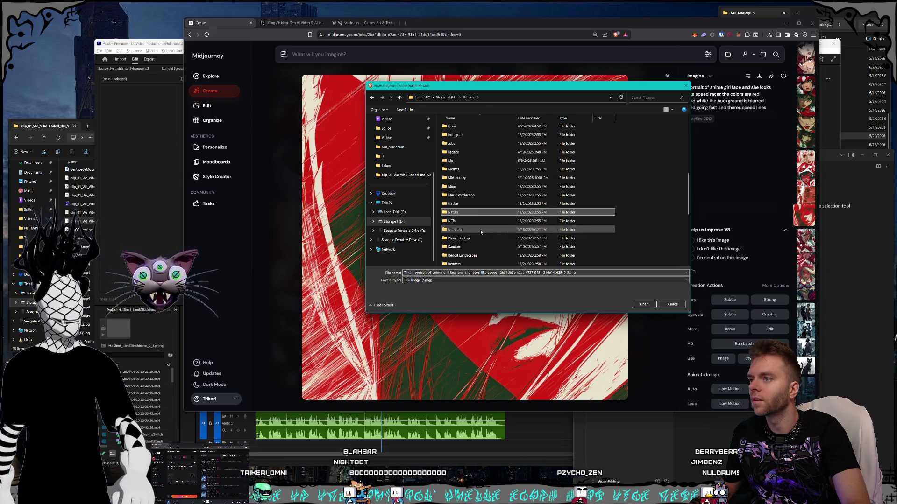
scroll(486, 220, up, 3)
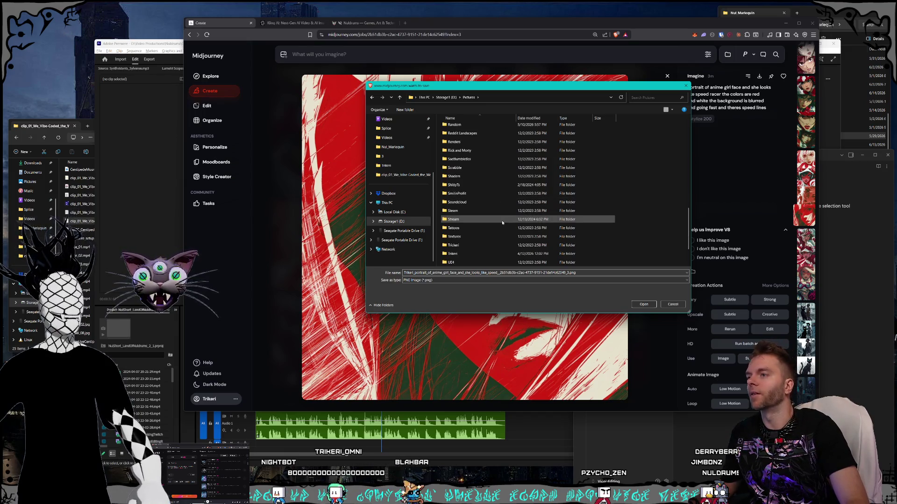
scroll(473, 211, down, 3)
click(476, 214)
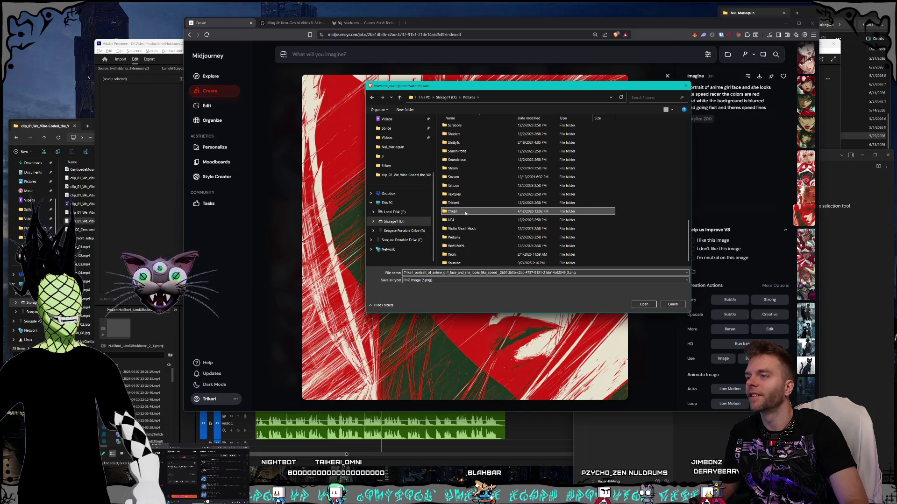
scroll(465, 215, up, 3)
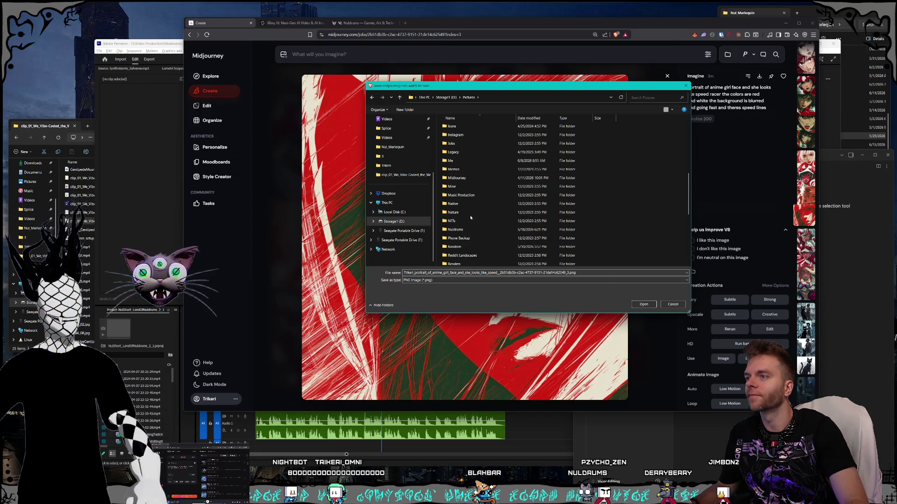
scroll(470, 214, up, 5)
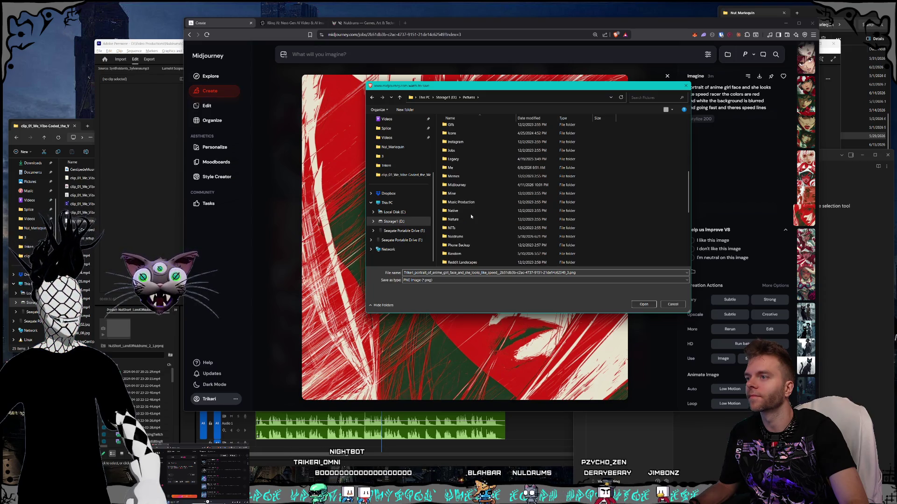
scroll(470, 214, down, 5)
double_click(466, 159)
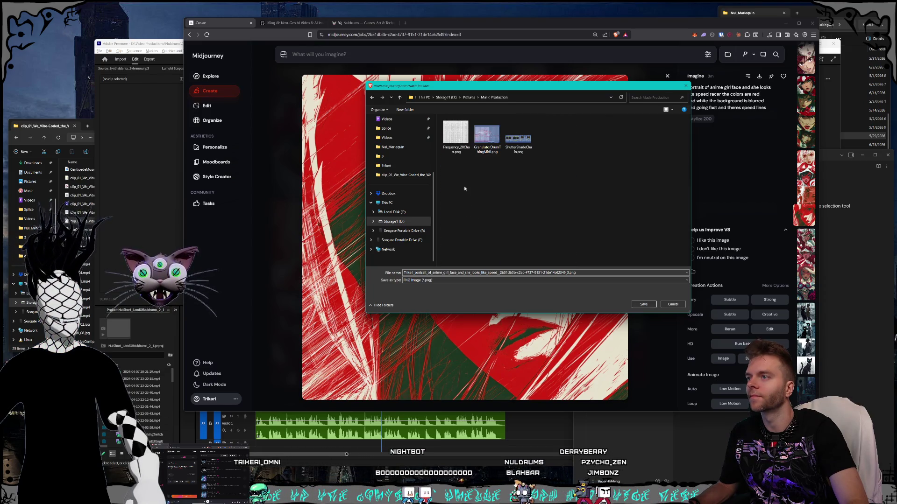
Create a SpeedGirl folder in Music Production and save the portrait there as SpeedGirl1.png.
right_click(466, 190)
mouse_move(486, 276)
click(556, 276)
text(SpeedGirl)
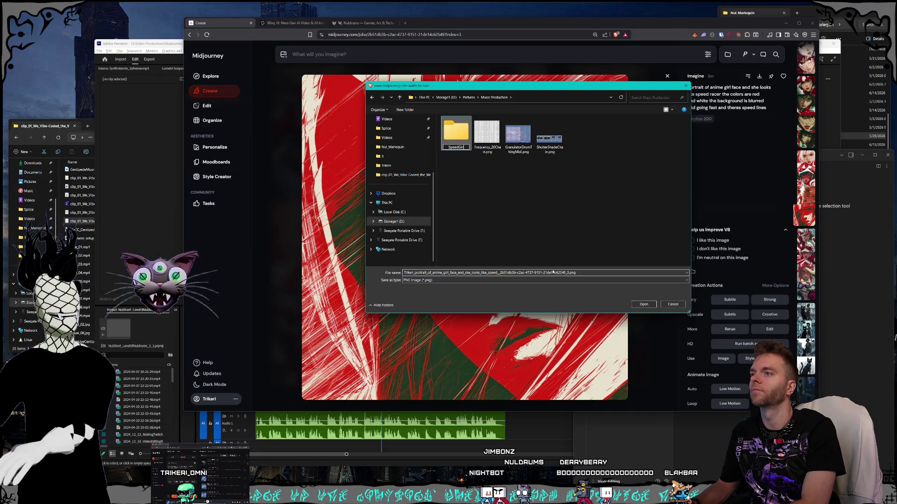
key(Return)
double_click(464, 147)
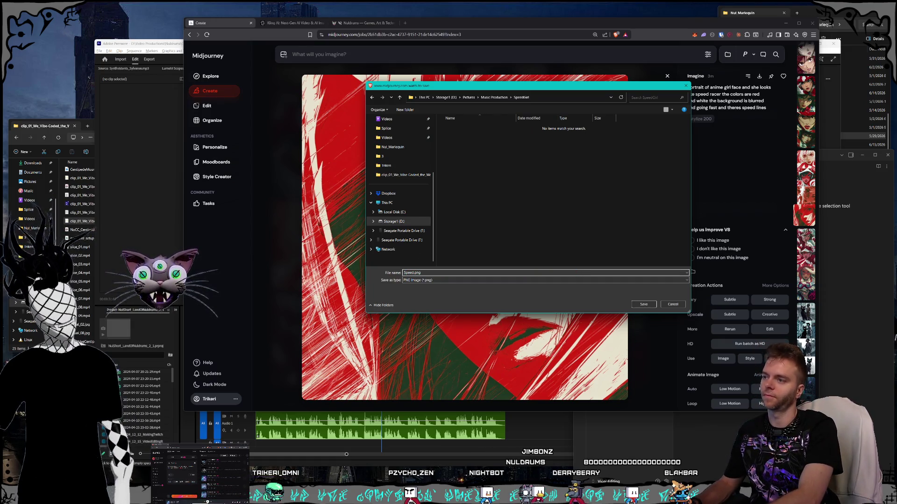
text(Girl1)
key(Return)
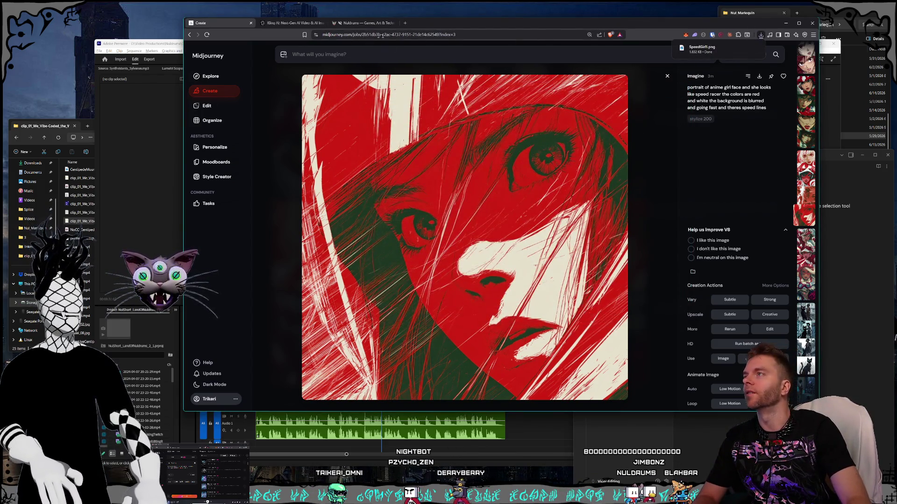
drag(436, 26, 433, 27)
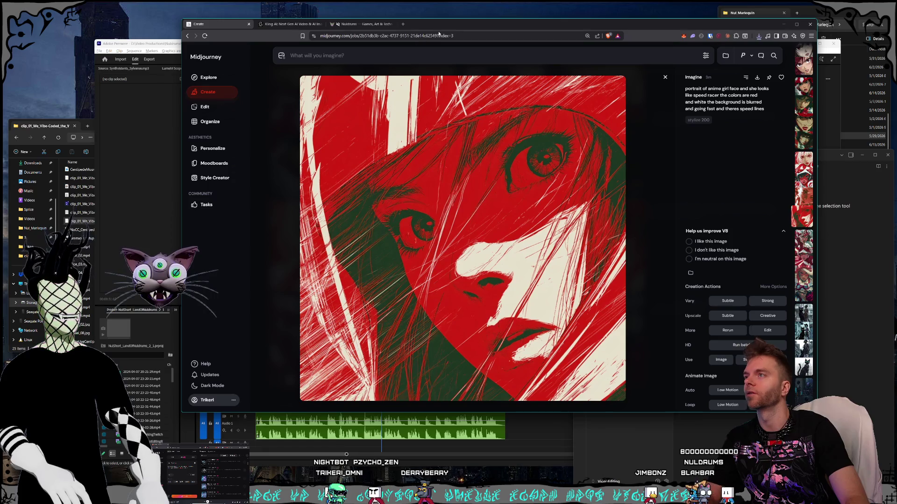
drag(439, 33, 461, 28)
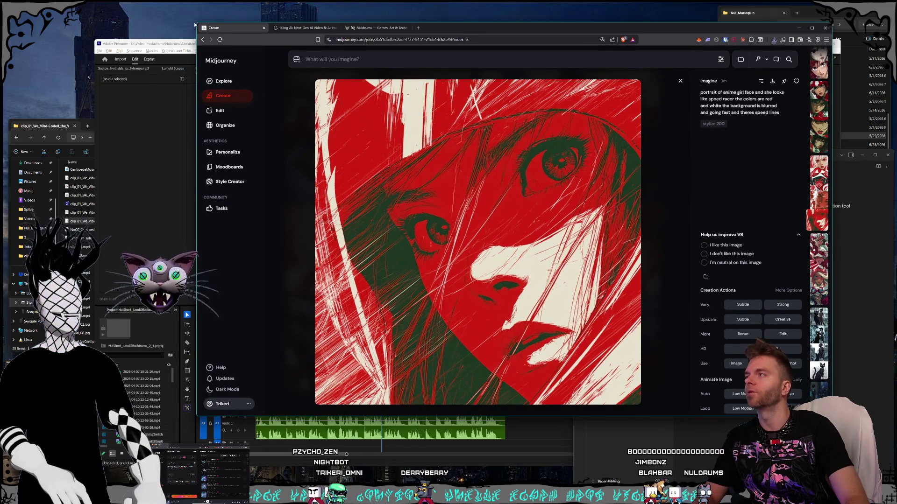
drag(195, 23, 193, 22)
click(65, 113)
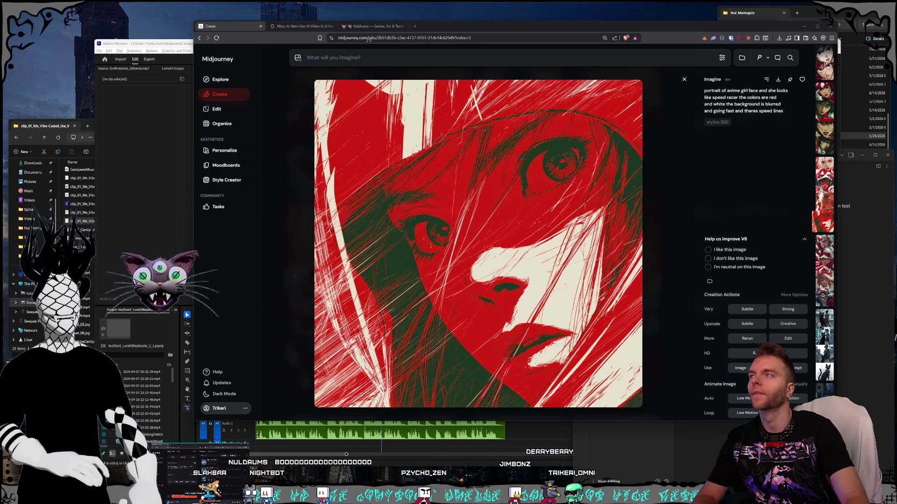
drag(437, 28, 438, 33)
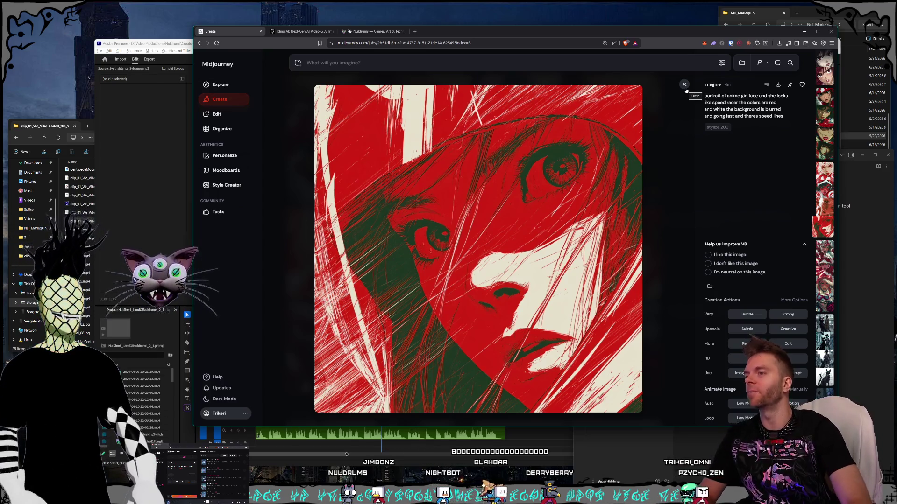
click(684, 85)
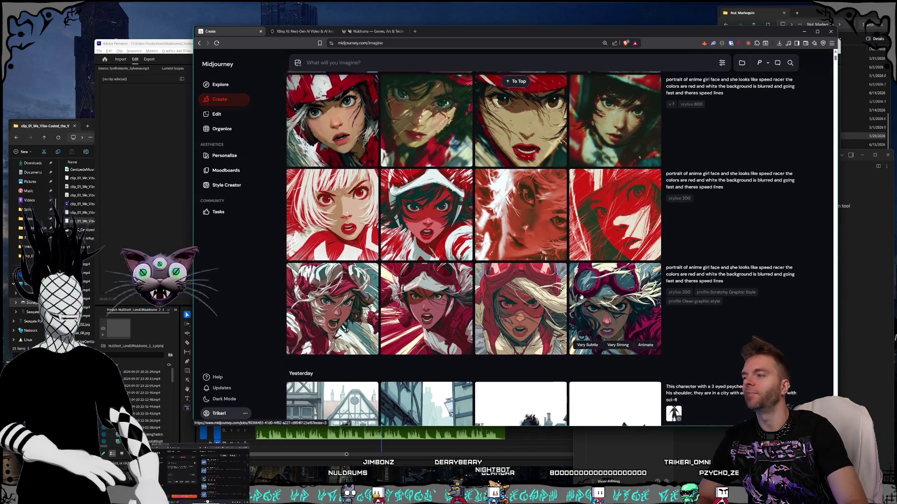
Load the long red-portrait prompt into the prompt box, then select and delete all of it.
scroll(584, 297, down, 10)
scroll(590, 297, up, 15)
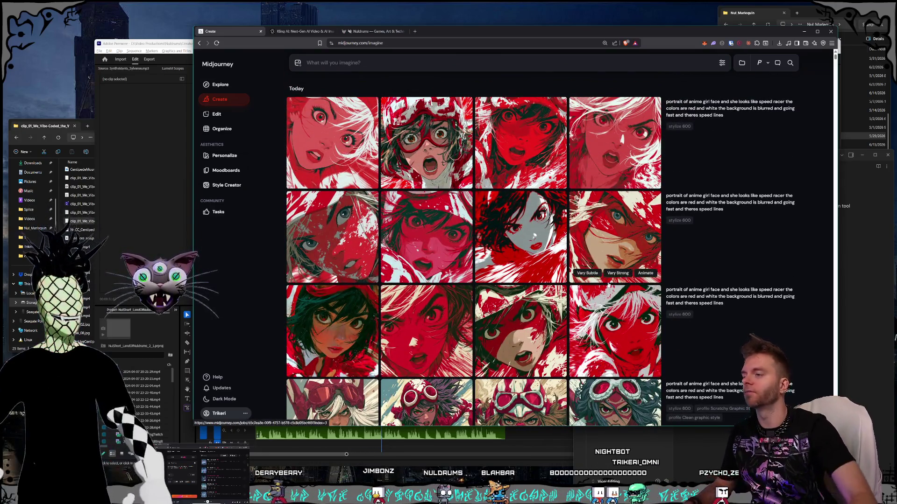
click(729, 109)
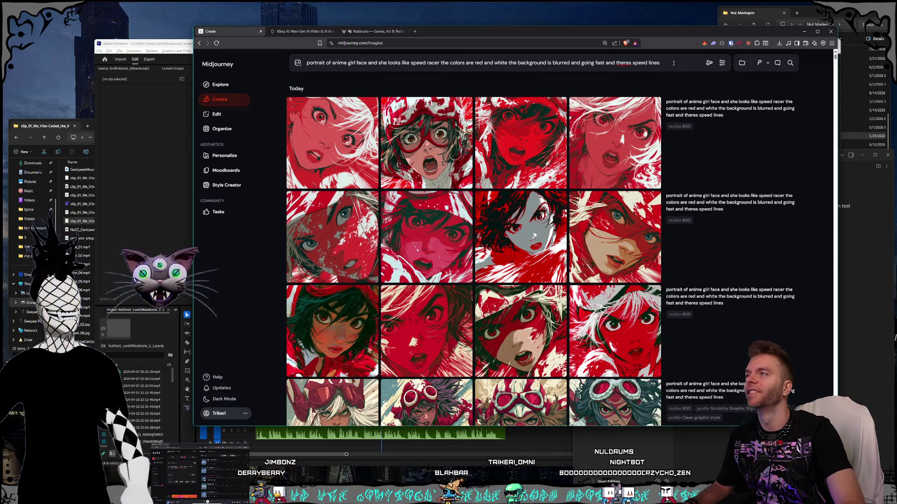
drag(673, 63, 218, 65)
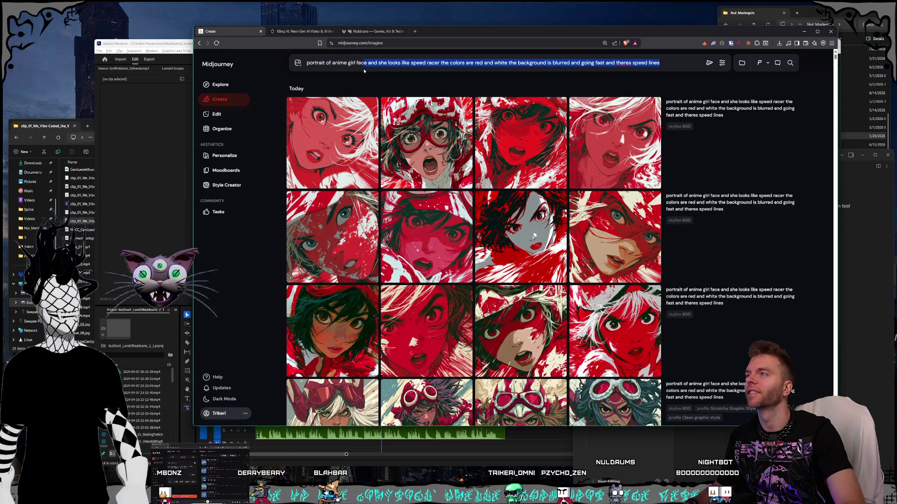
key(BackSpace)
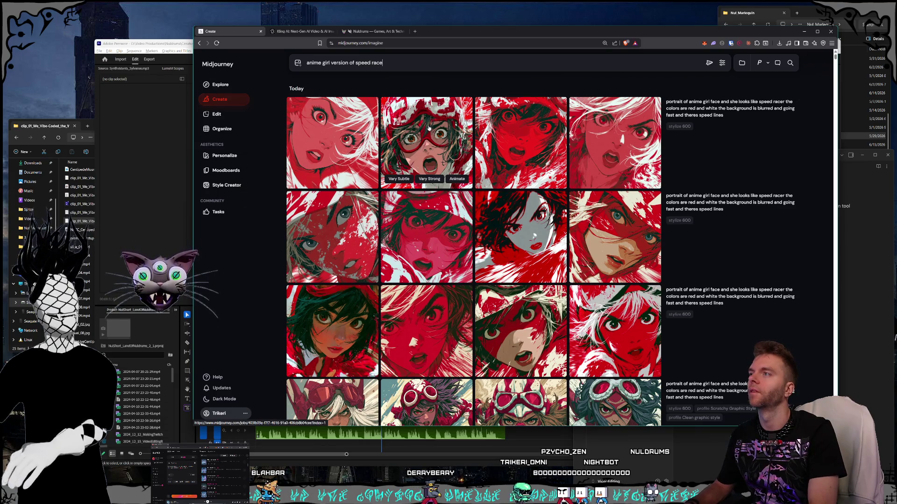
Generate 'anime girl version of speed racer' and its 'in a car driving fast' variant.
text(r)
key(Return)
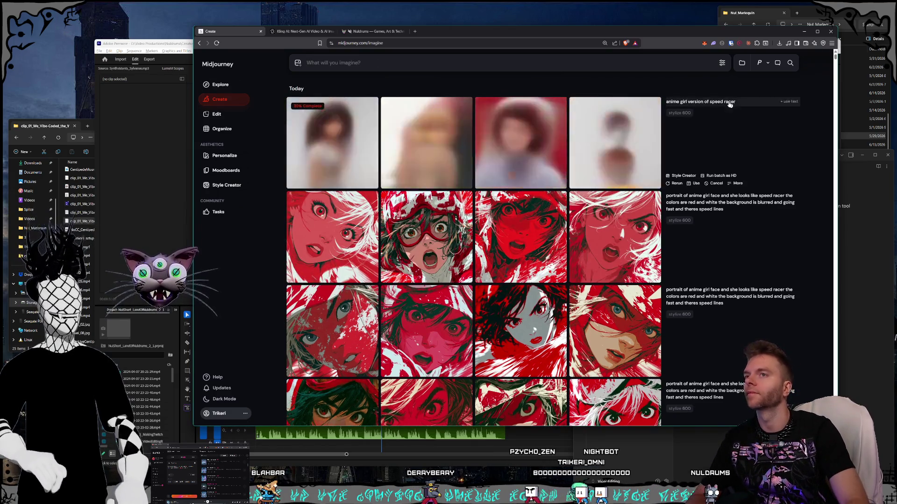
click(789, 102)
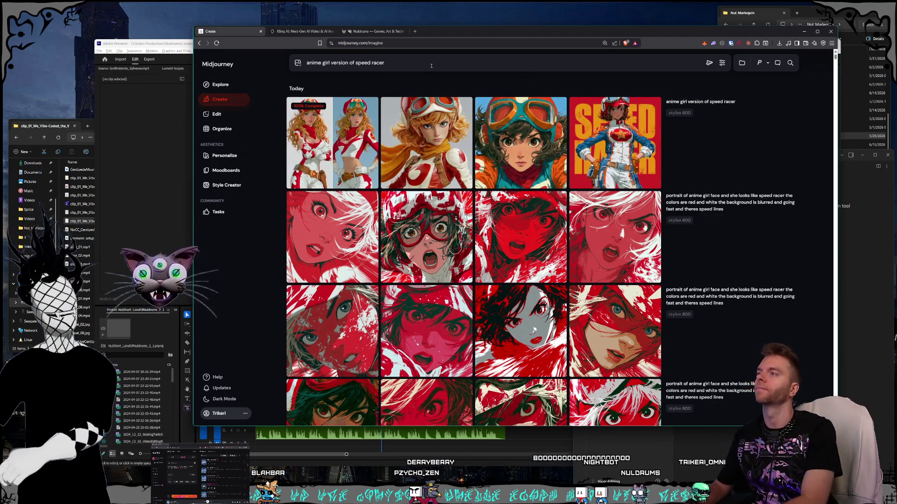
text( in a car)
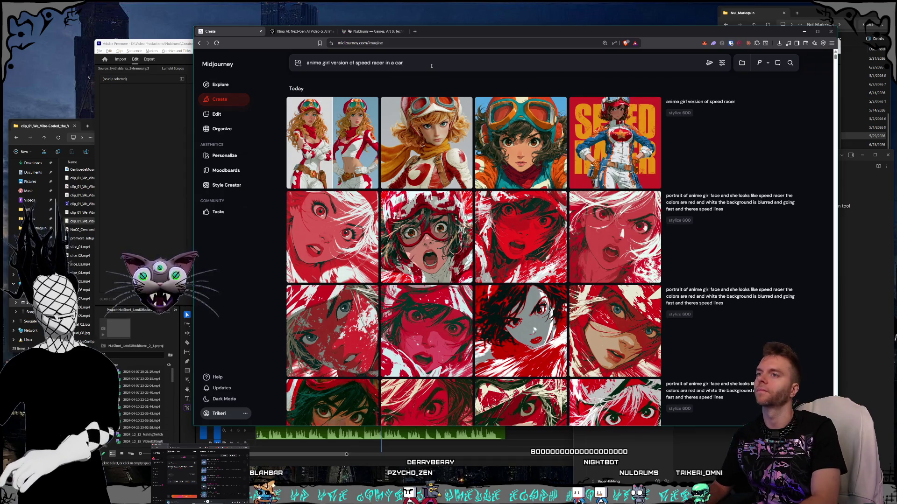
text( driving fast)
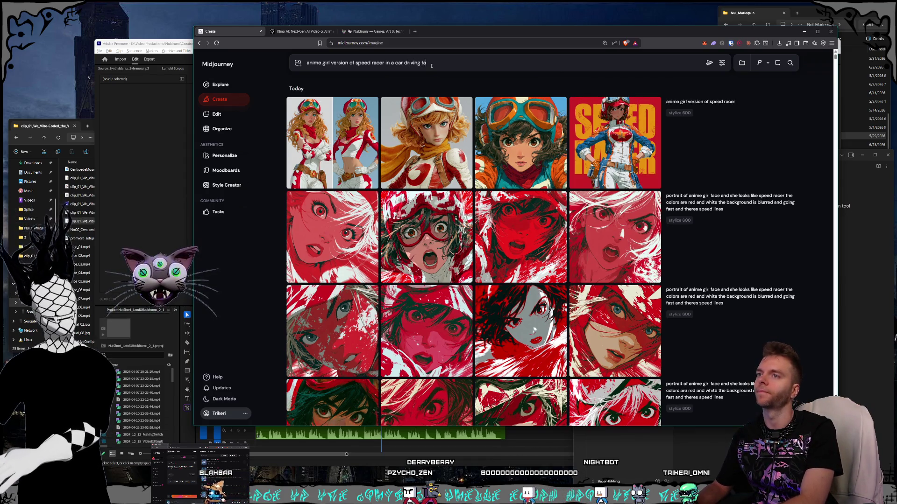
key(Return)
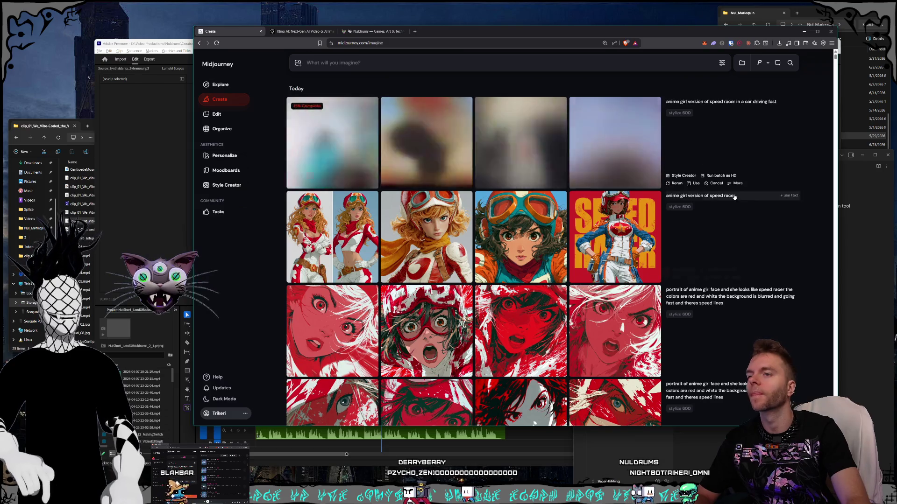
Rerun both the plain speed racer prompt and the car-driving-fast prompt.
click(794, 195)
key(Return)
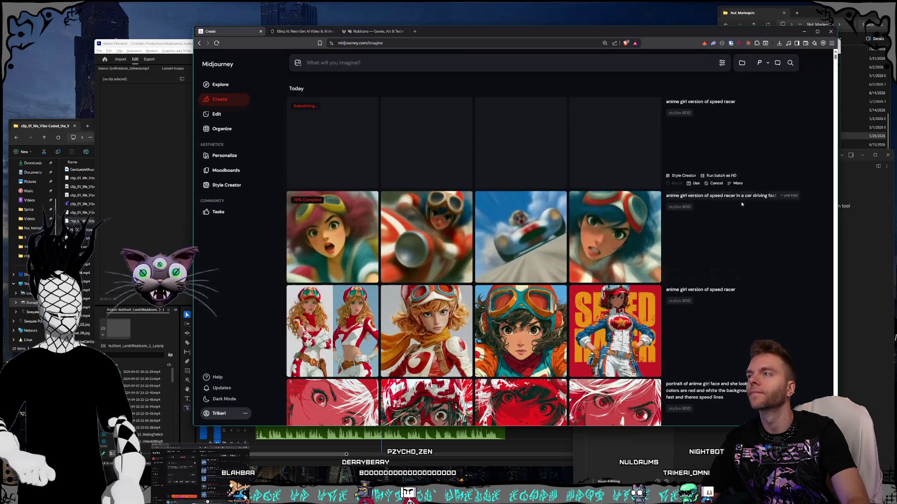
click(788, 197)
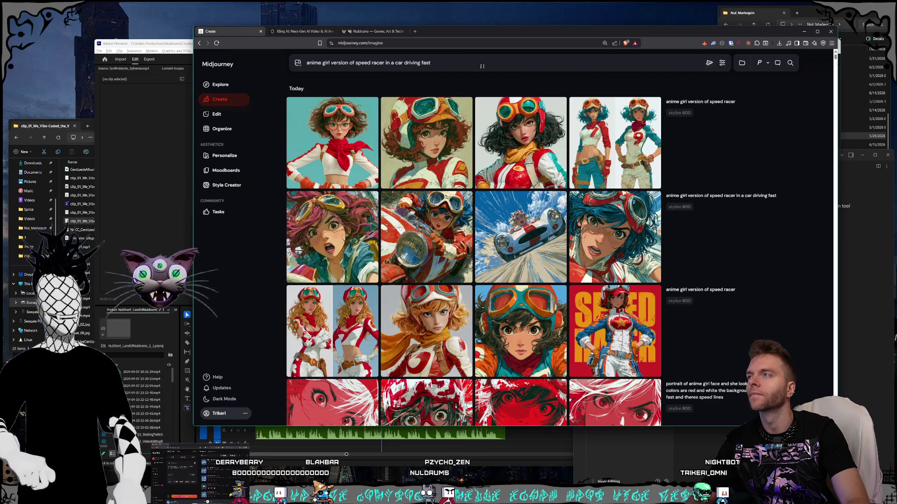
click(709, 62)
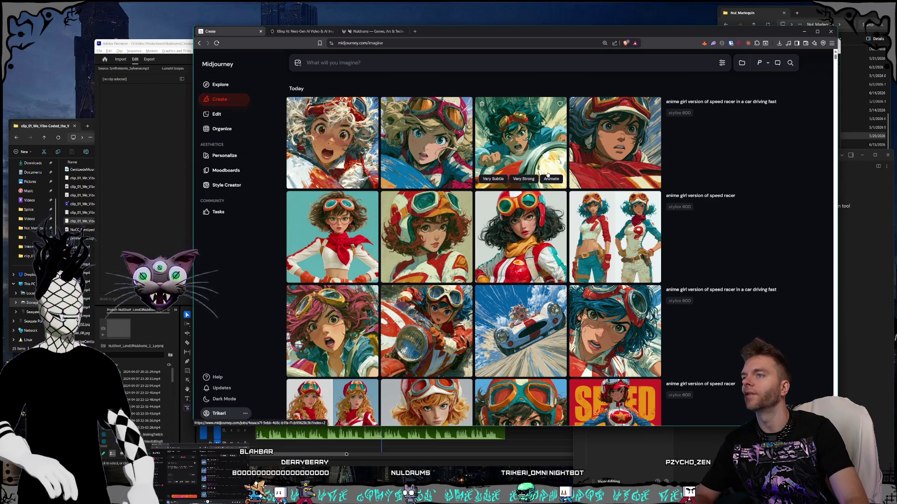
View the Speed Racer poster image at full size.
scroll(519, 140, down, 2)
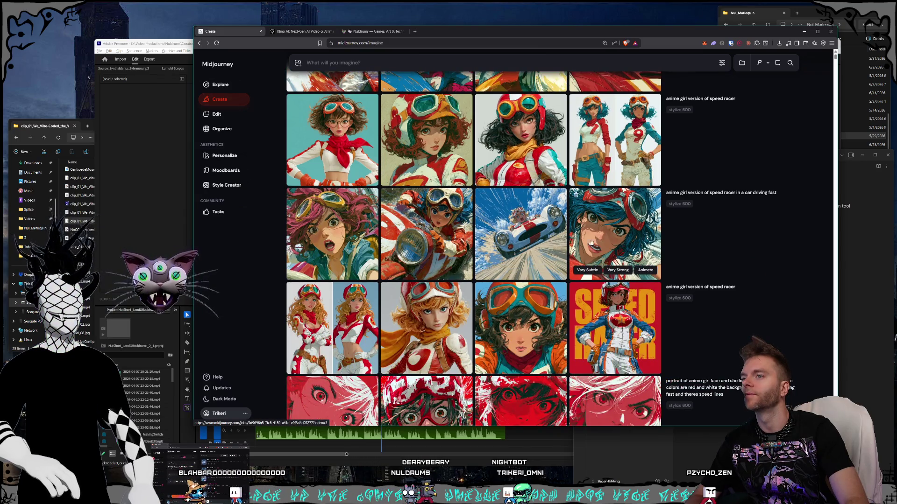
scroll(520, 263, down, 1)
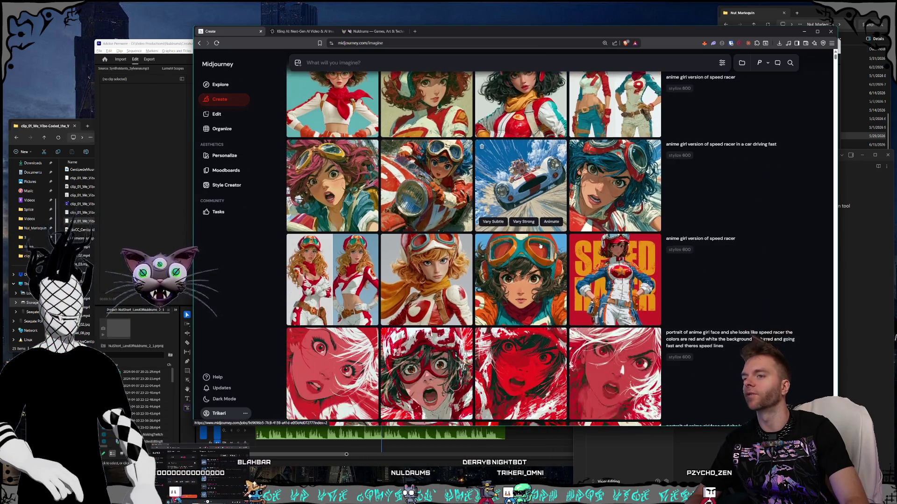
click(653, 293)
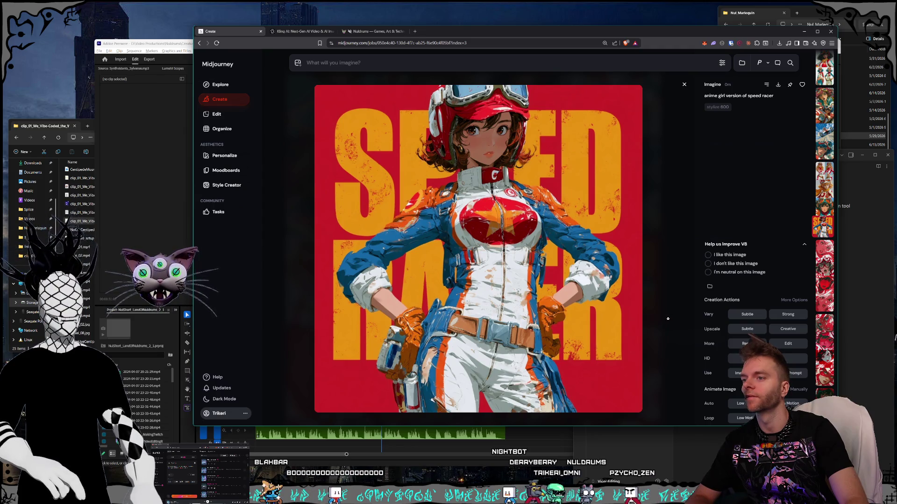
key(Escape)
scroll(607, 287, down, 2)
scroll(610, 289, up, 3)
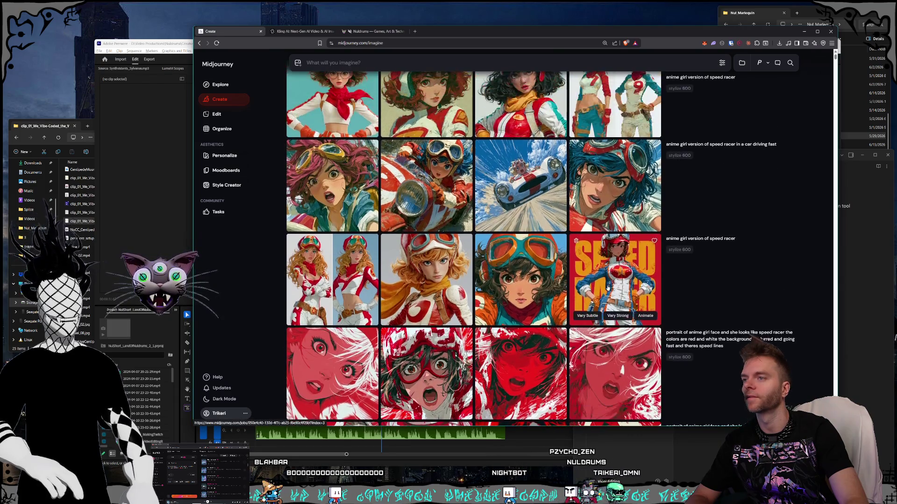
scroll(610, 290, up, 2)
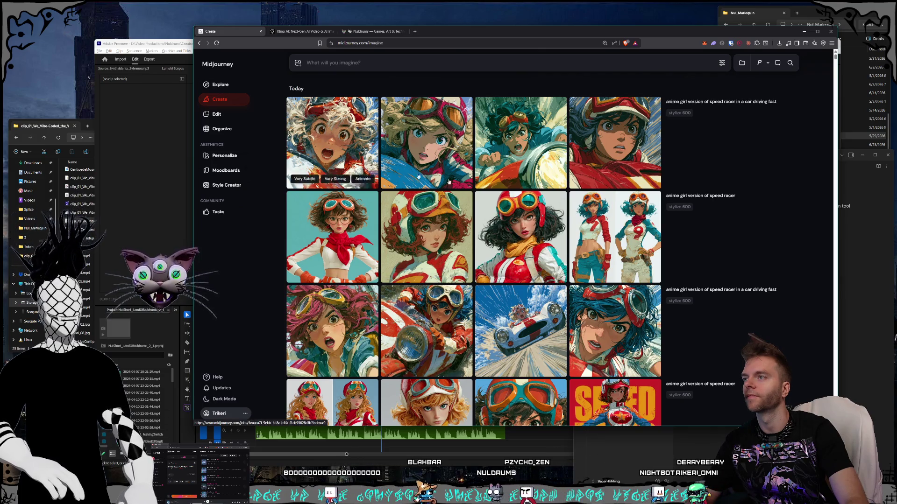
scroll(603, 247, down, 5)
scroll(603, 248, down, 15)
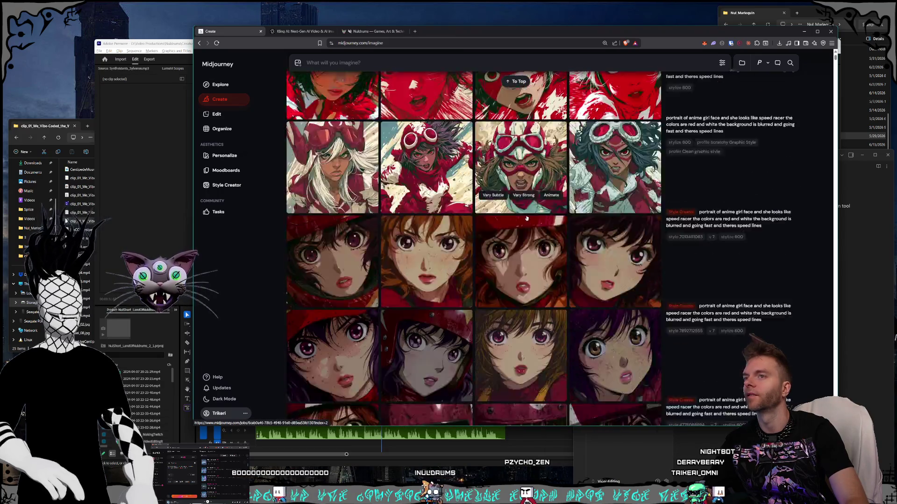
scroll(575, 233, up, 5)
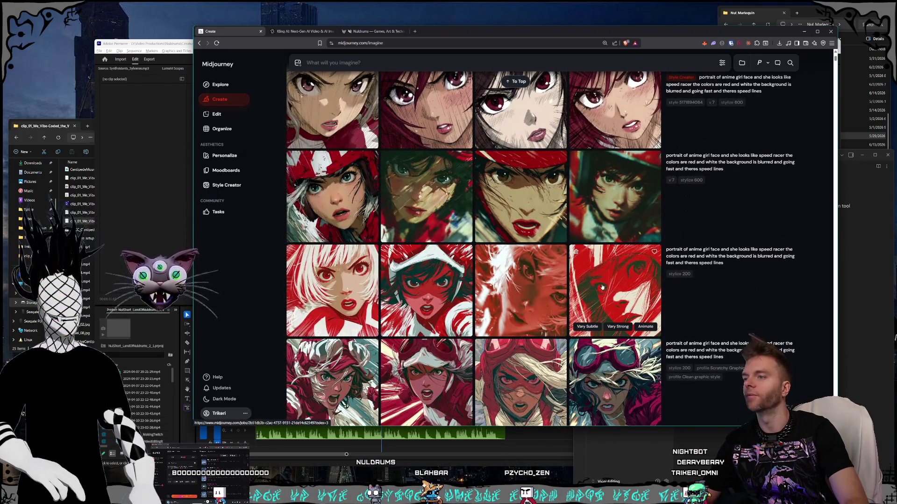
Inspect a red portrait and the red goggles speed-lines portrait at full size.
click(635, 250)
click(662, 249)
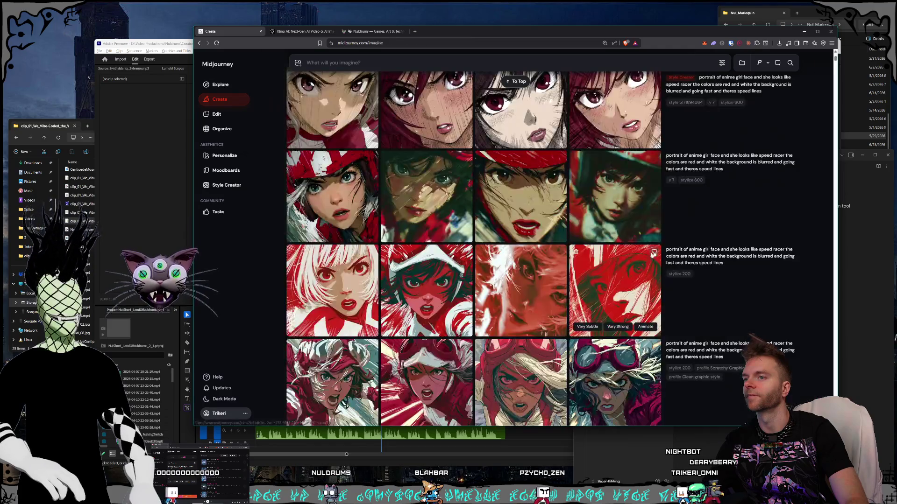
scroll(603, 187, down, 1)
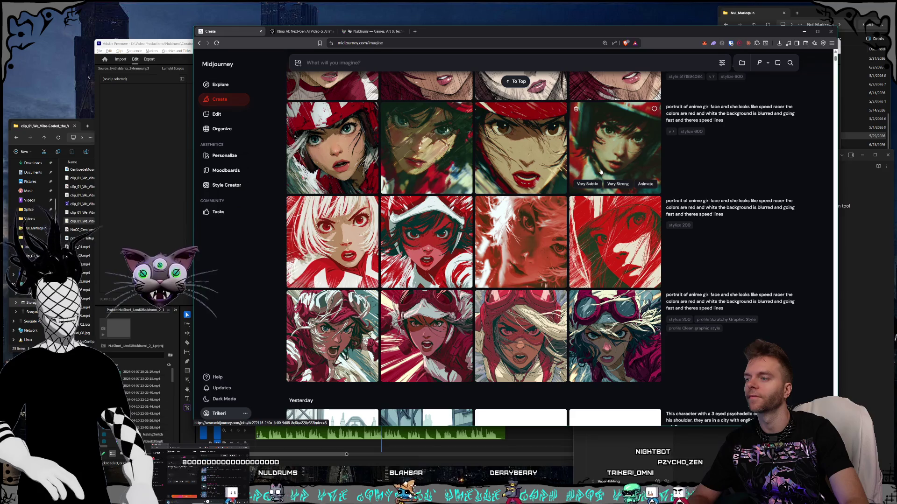
scroll(601, 172, up, 1)
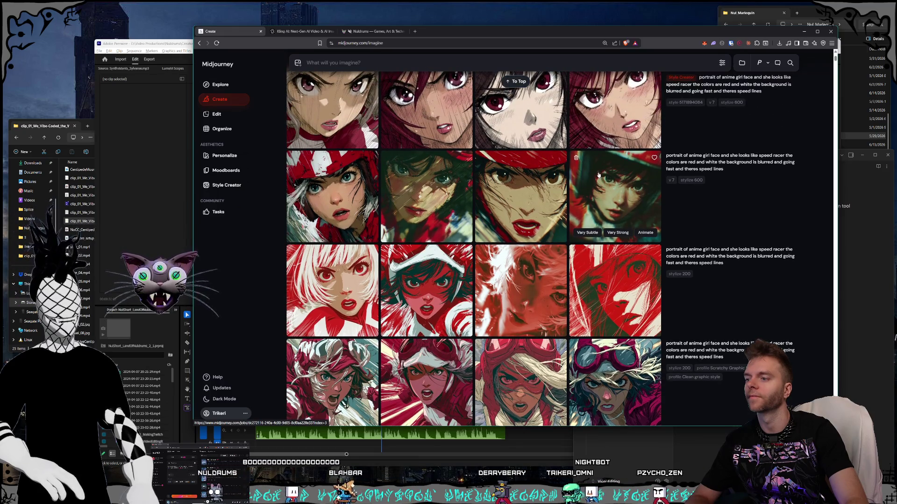
scroll(600, 173, down, 1)
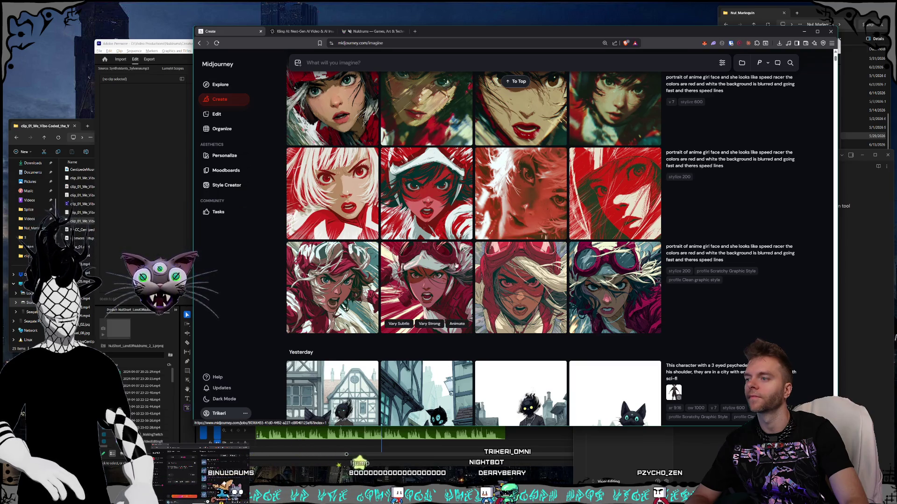
click(426, 288)
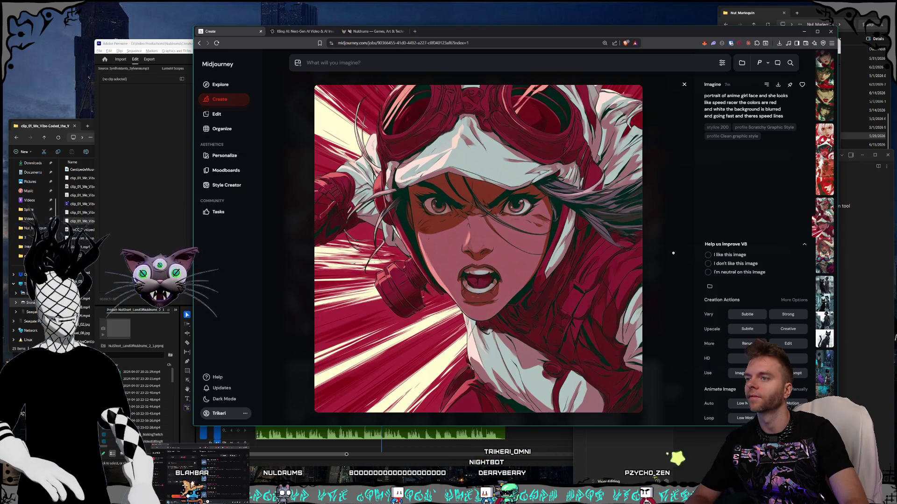
key(Escape)
scroll(673, 253, up, 15)
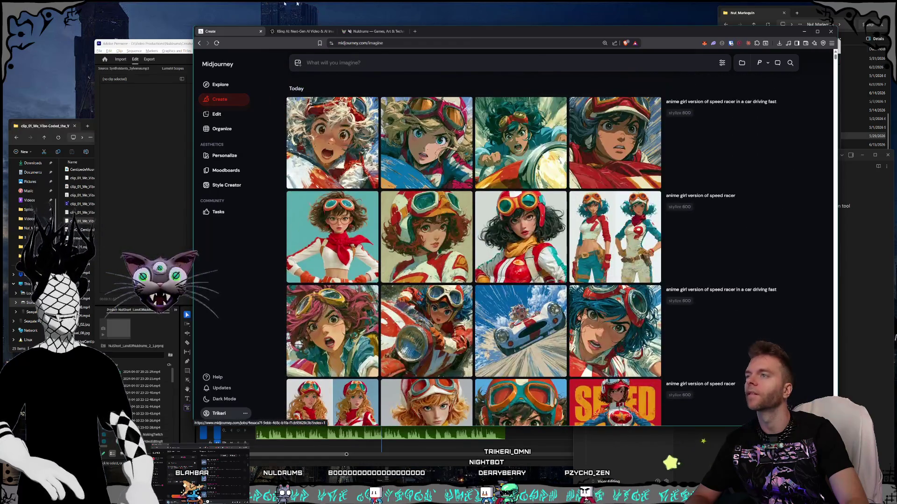
Switch to the Kling AI video generation page.
click(288, 32)
key(ctrl+shift+Tab)
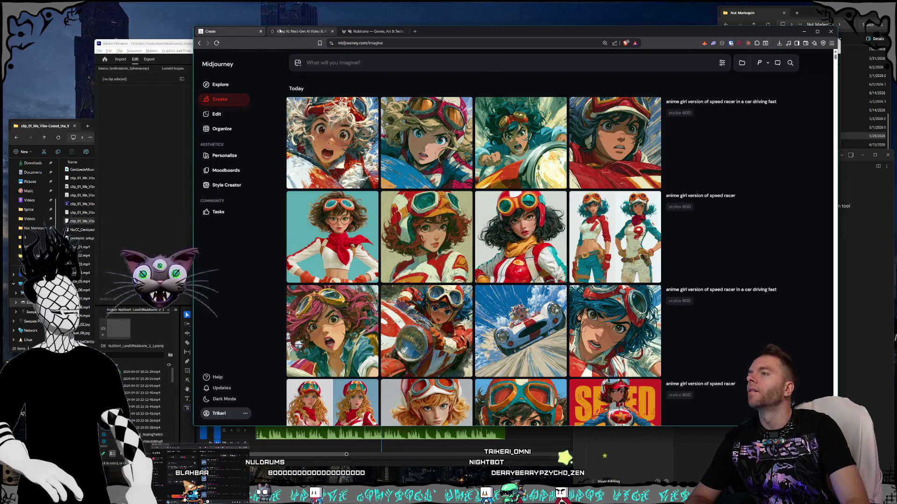
click(279, 31)
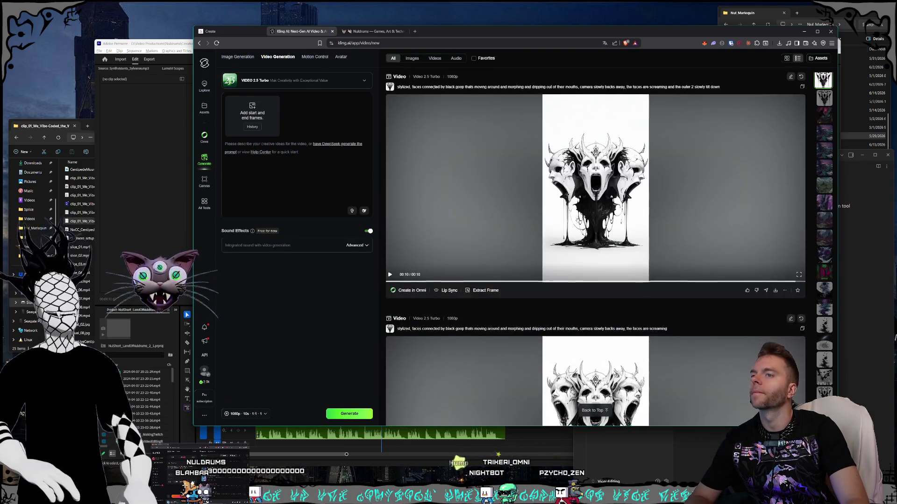
Review the generated screaming-faces Kling video, check the Nuldrums page, then return to Premiere Pro.
click(595, 187)
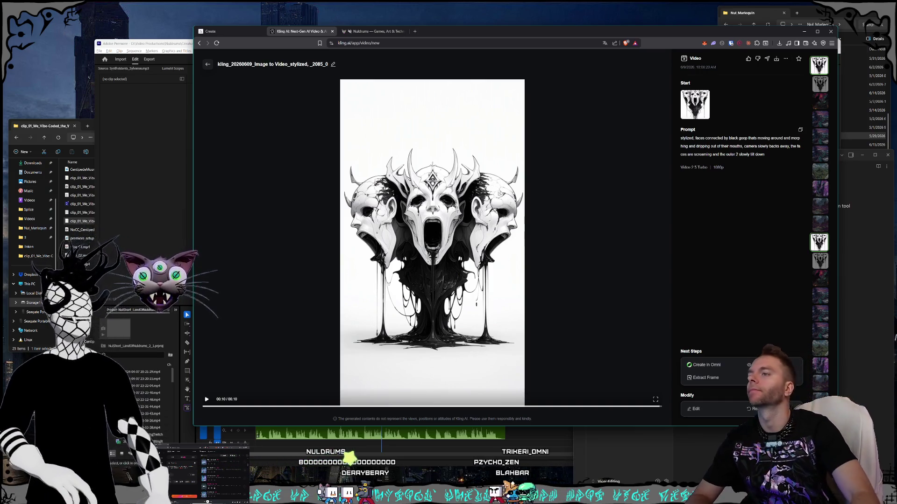
click(376, 32)
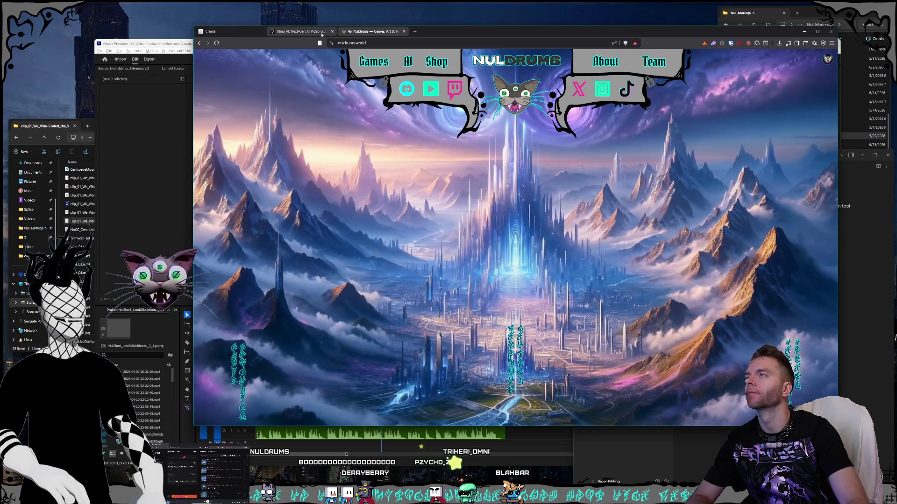
click(299, 31)
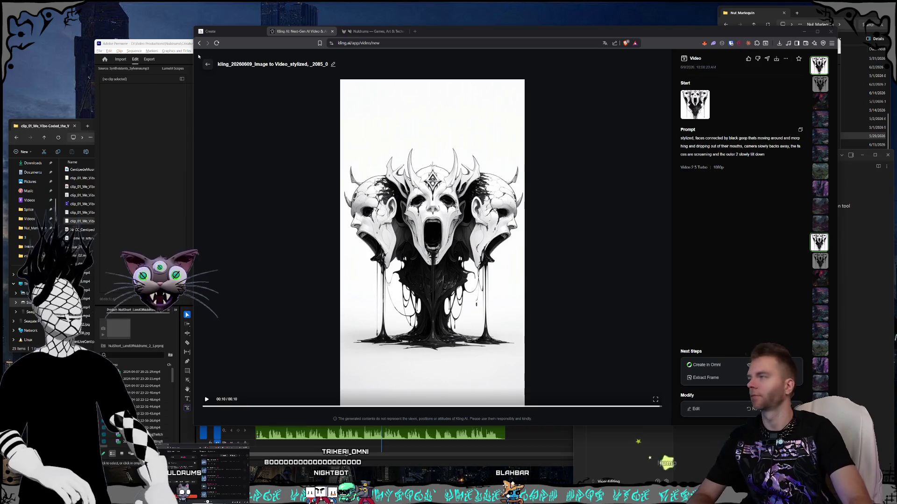
click(170, 48)
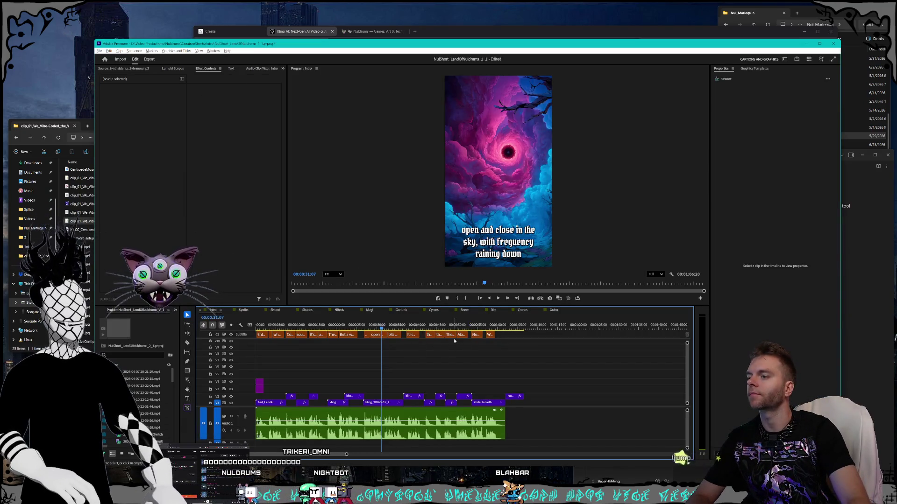
Move the playhead to about 19:13 and open the NulLore Shorts > Season 1 > Scripts note.
click(333, 325)
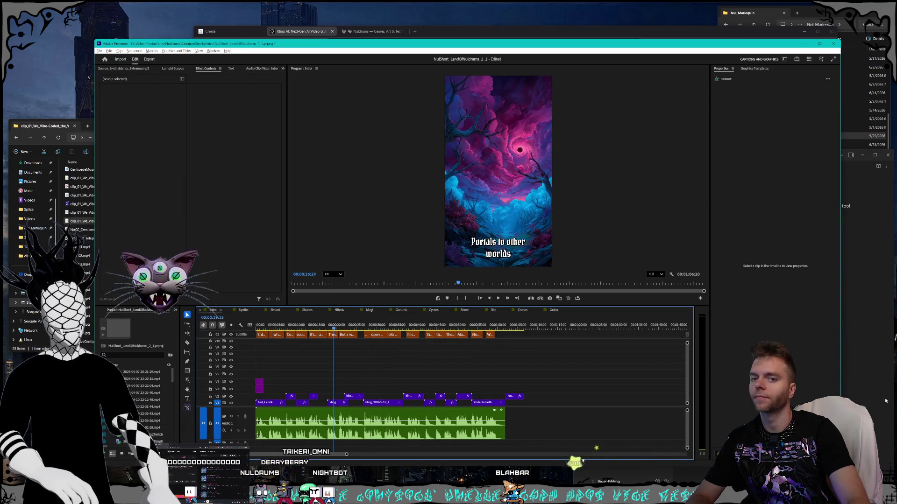
click(827, 388)
key(alt+Tab)
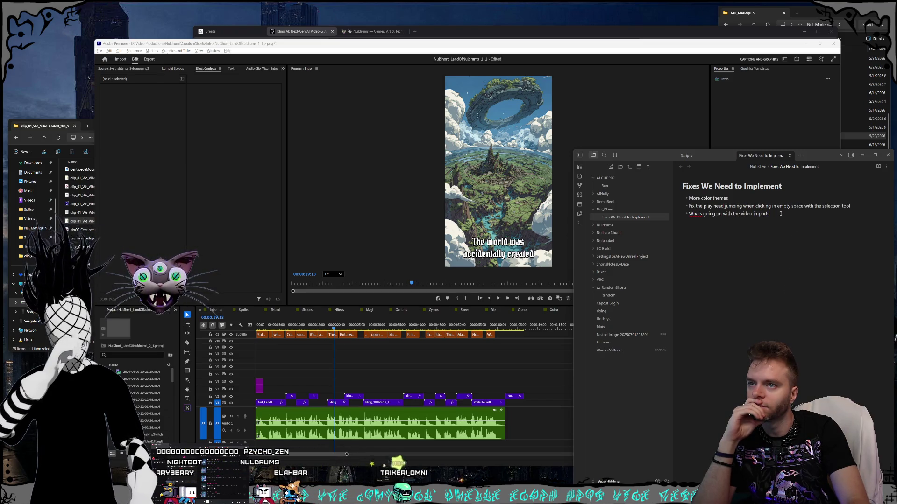
click(611, 233)
click(609, 241)
click(612, 265)
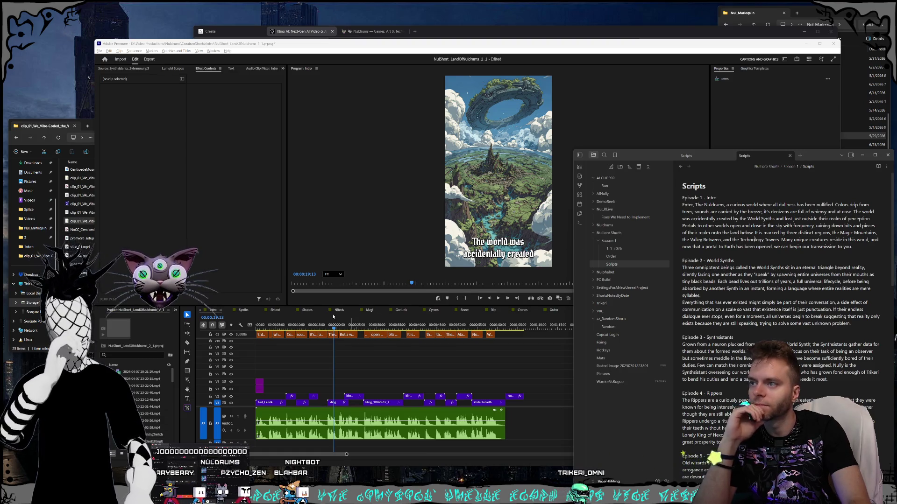
Compare the 'But a world sits just outside of perception.' caption with the script and open it for editing.
click(340, 327)
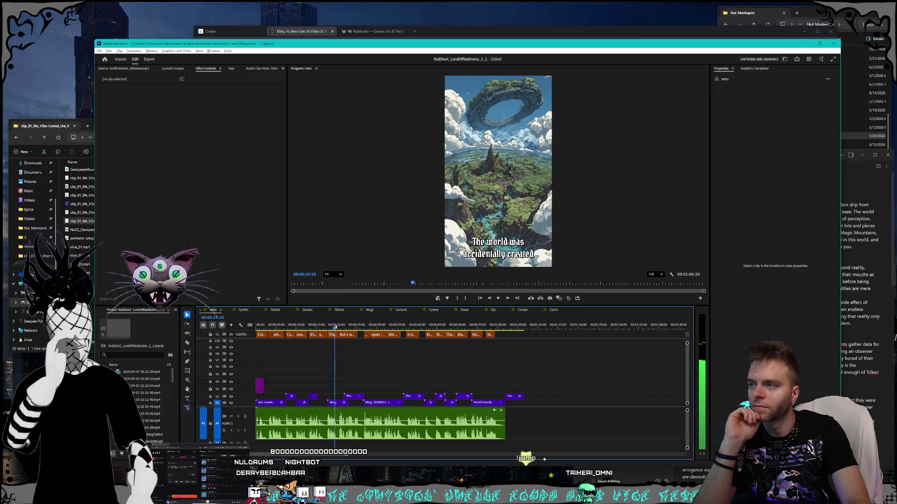
click(841, 299)
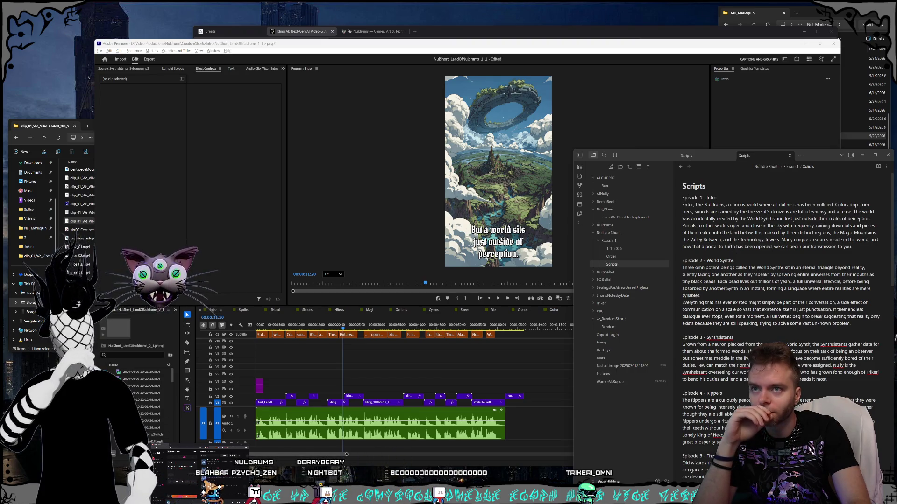
click(511, 241)
double_click(511, 241)
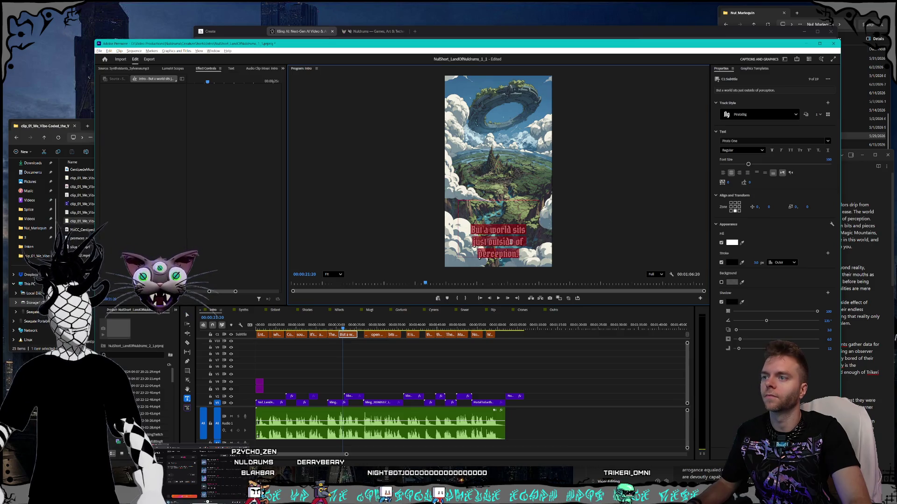
Retype the caption as 'by the World Synths and lost just outside their realm of perception.'.
text(by the)
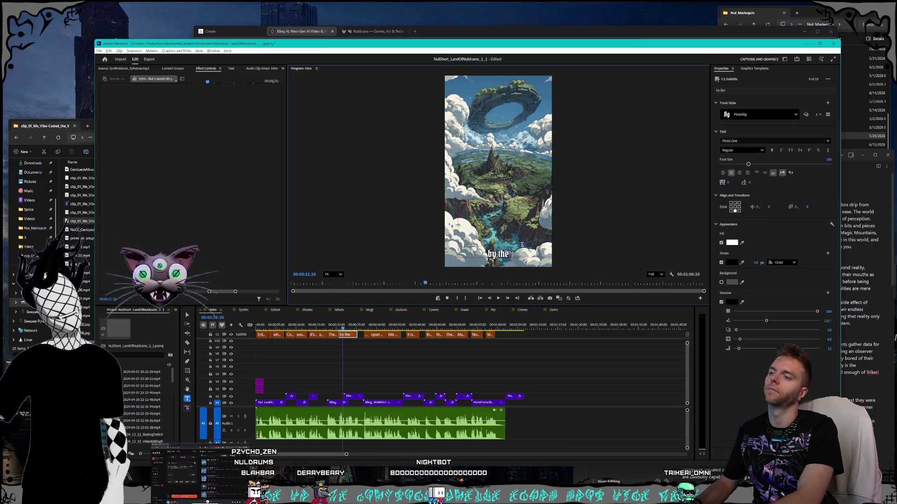
text( World Synths and lost just outside their)
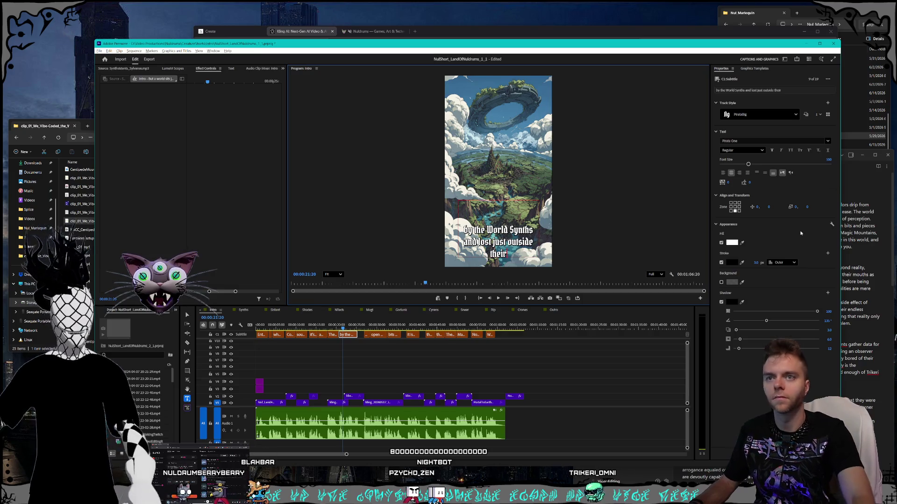
key(alt+Tab)
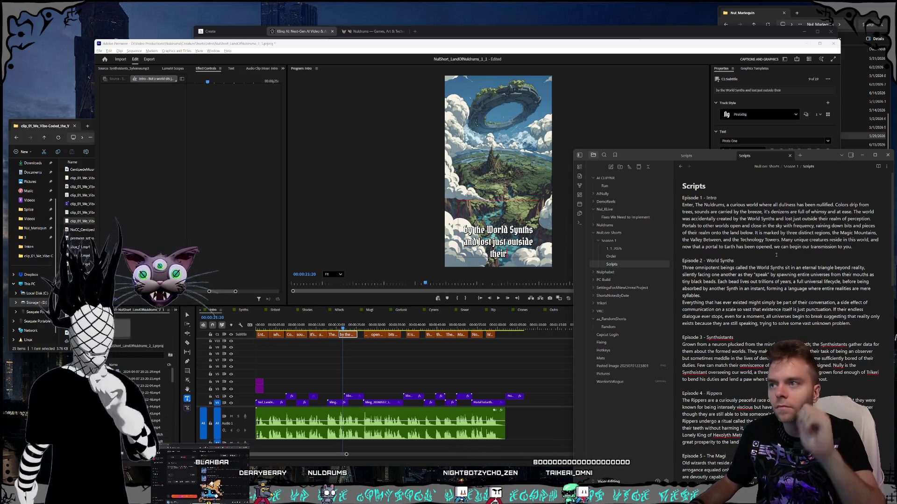
click(522, 251)
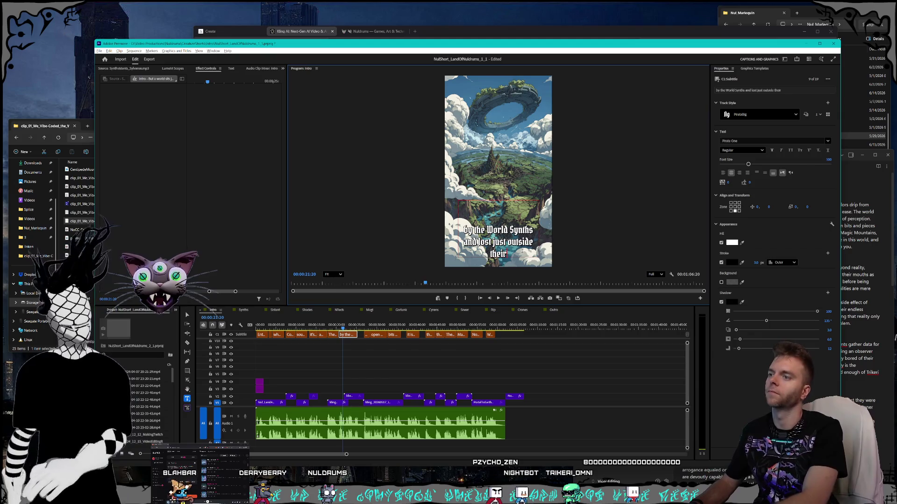
text(realmo)
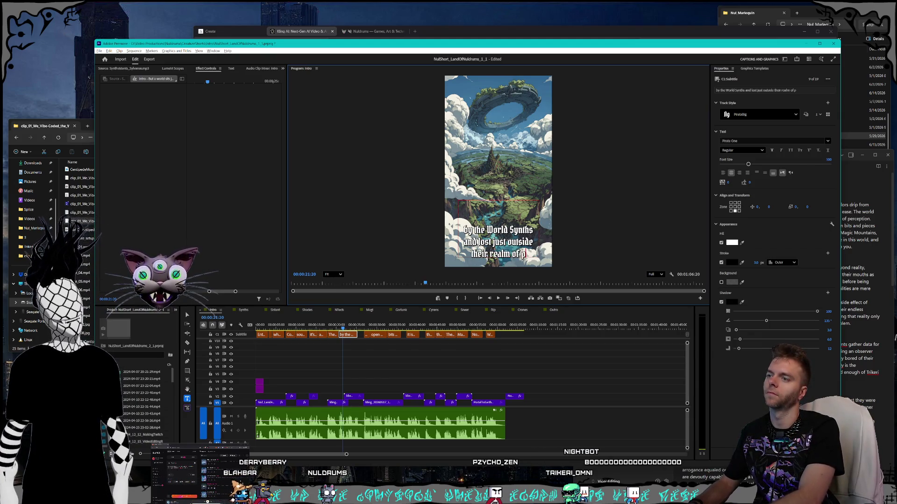
text(on.)
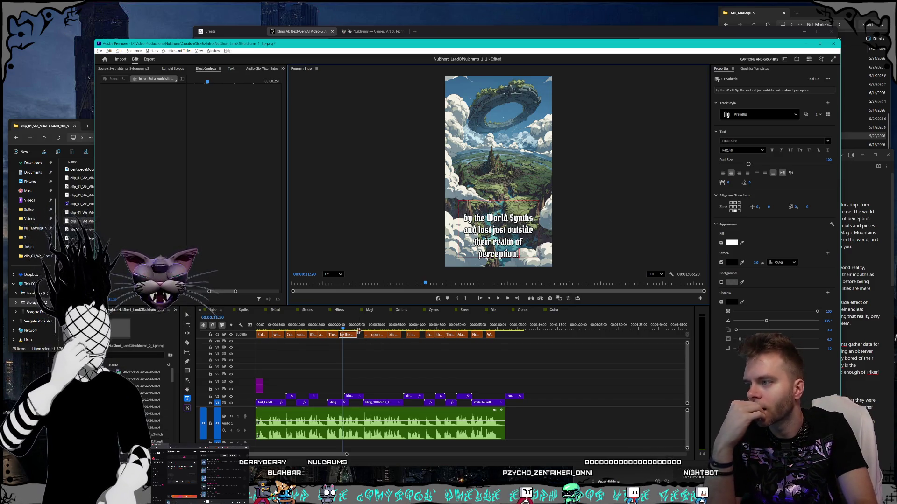
Advance the playhead to the portal clip, reopen the script, and select the next subtitle clip.
drag(354, 329, 369, 328)
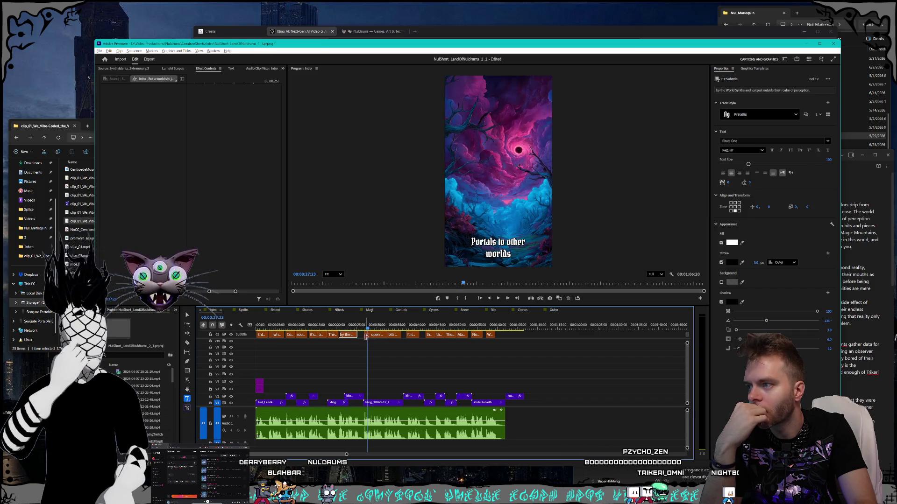
click(855, 327)
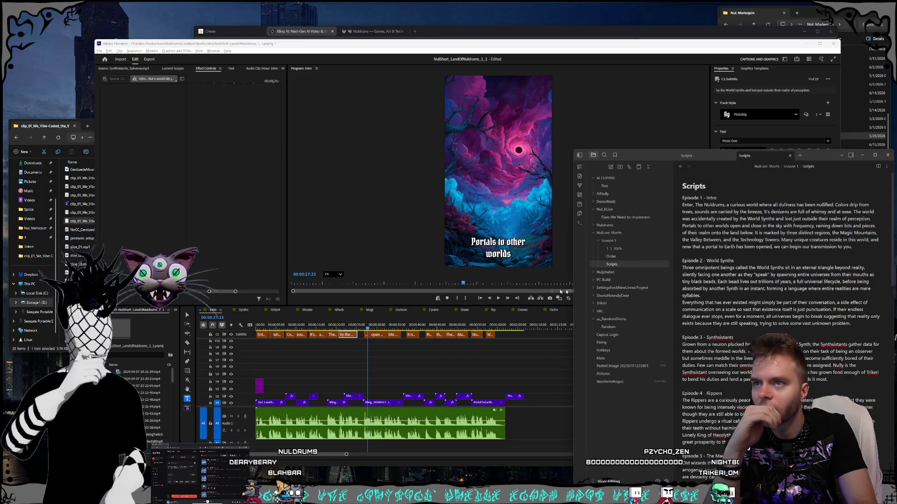
click(380, 335)
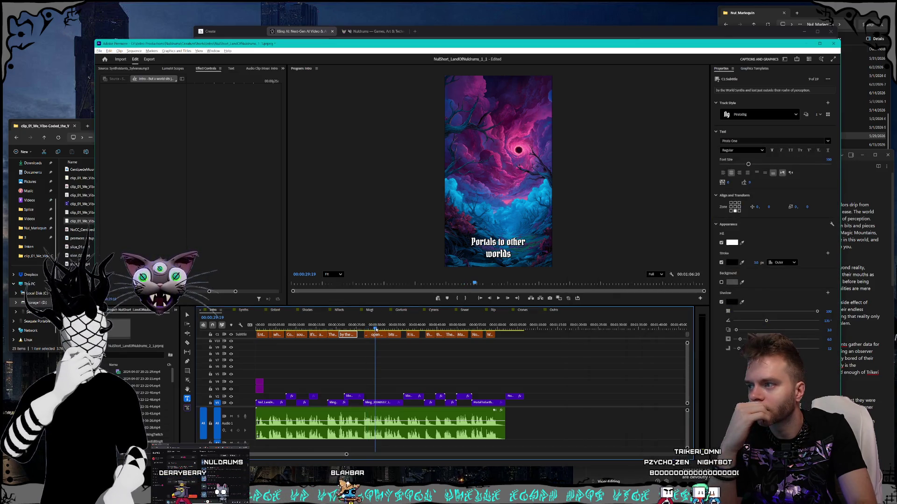
Move the comma so the caption reads 'in the sky with frequency, raining down'.
click(848, 261)
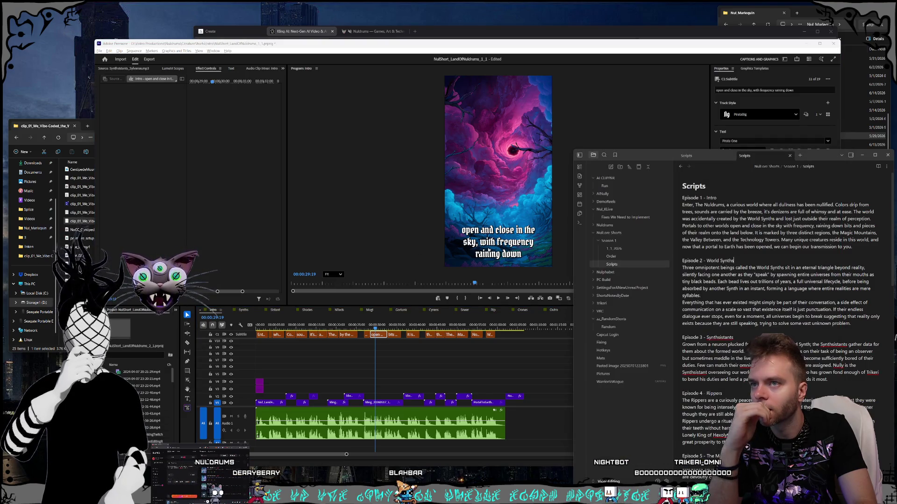
double_click(478, 243)
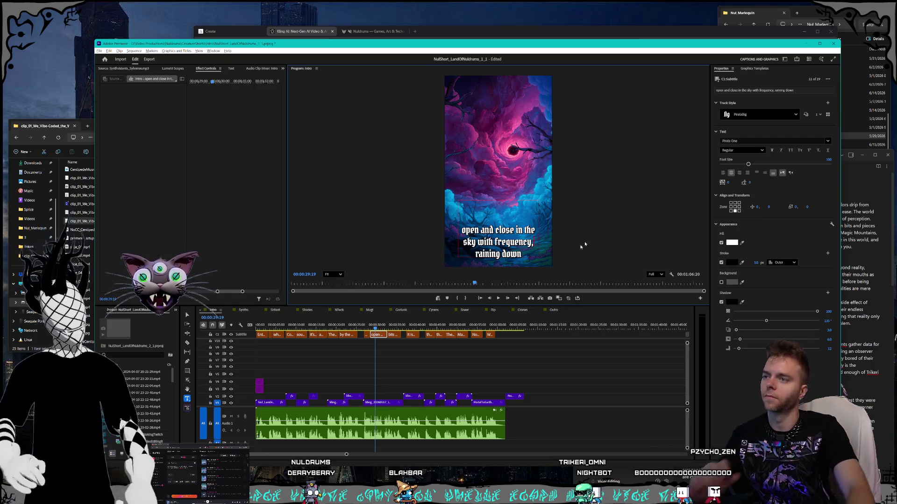
key(Escape)
Change 'wind' to 'land' so the next caption reads 'bits and pieces of their realm onto the land below.'.
click(395, 334)
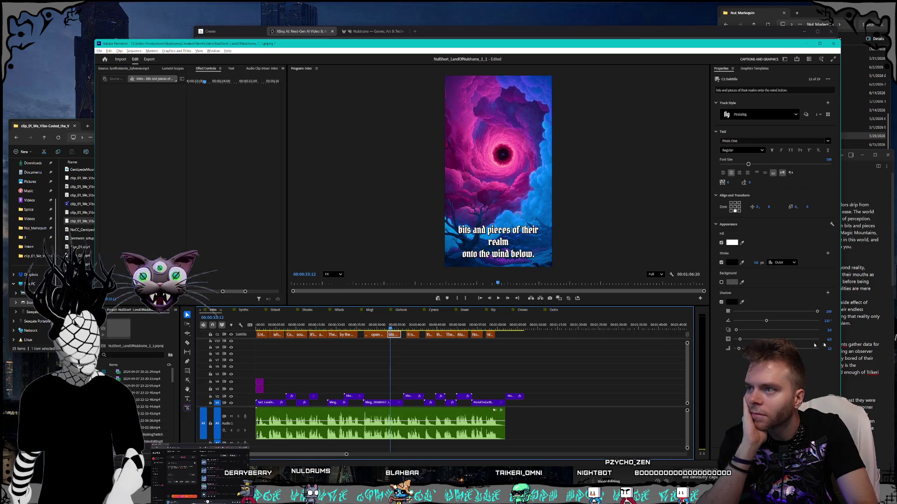
key(alt+Tab)
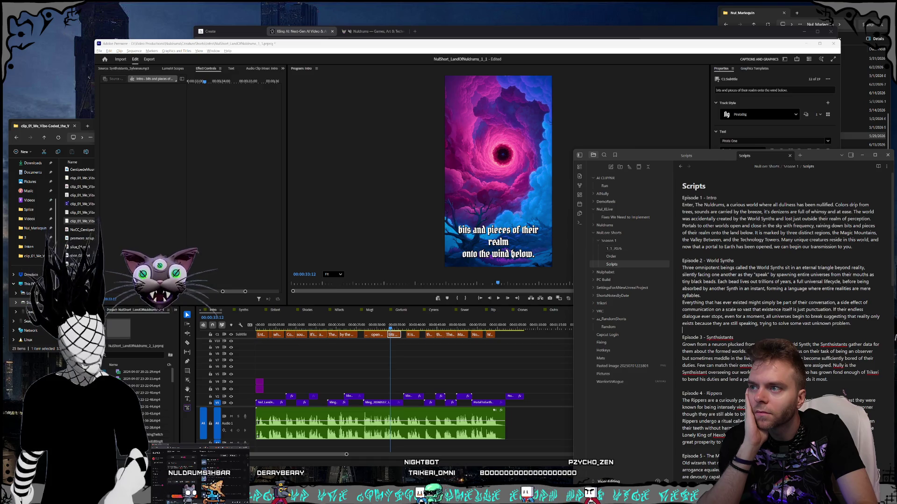
click(506, 254)
double_click(507, 254)
key(BackSpace)
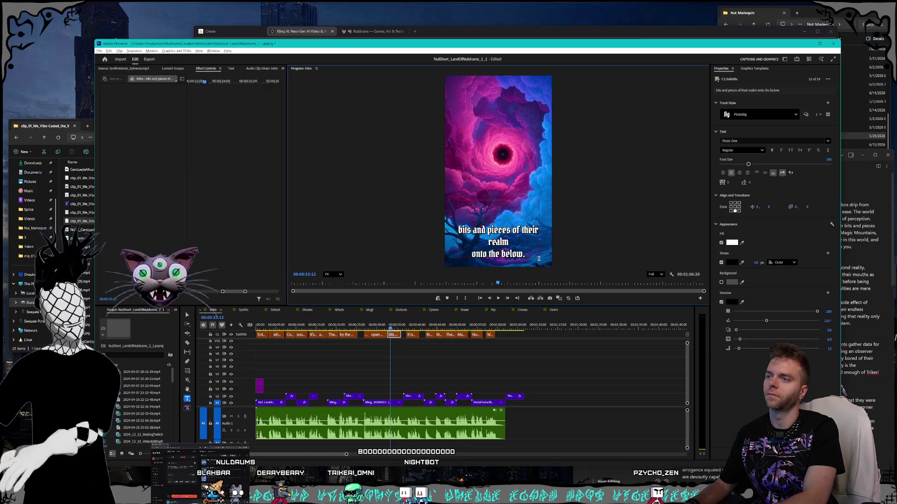
text(land)
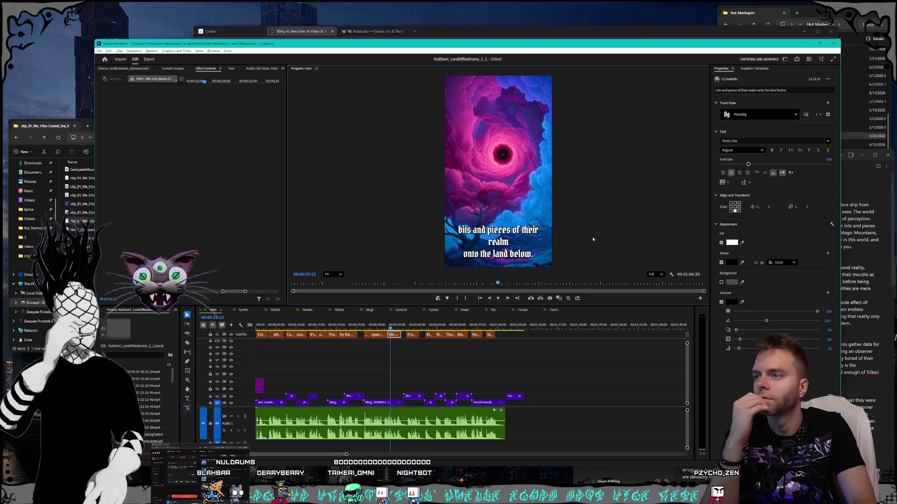
click(863, 304)
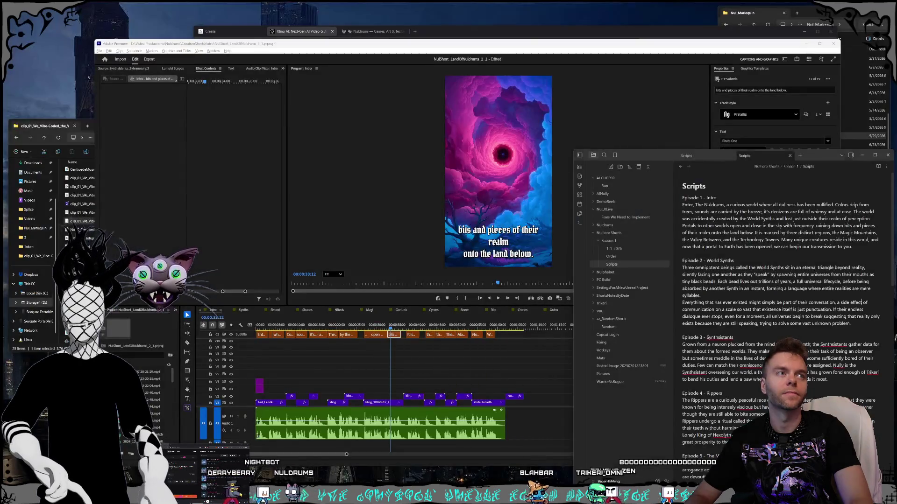
Launch Paint from Windows search.
key(super)
text(paint)
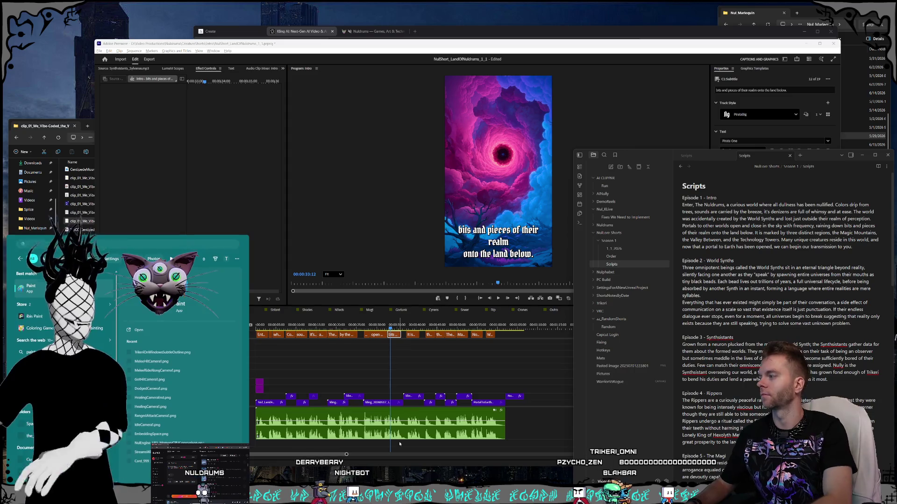
key(Return)
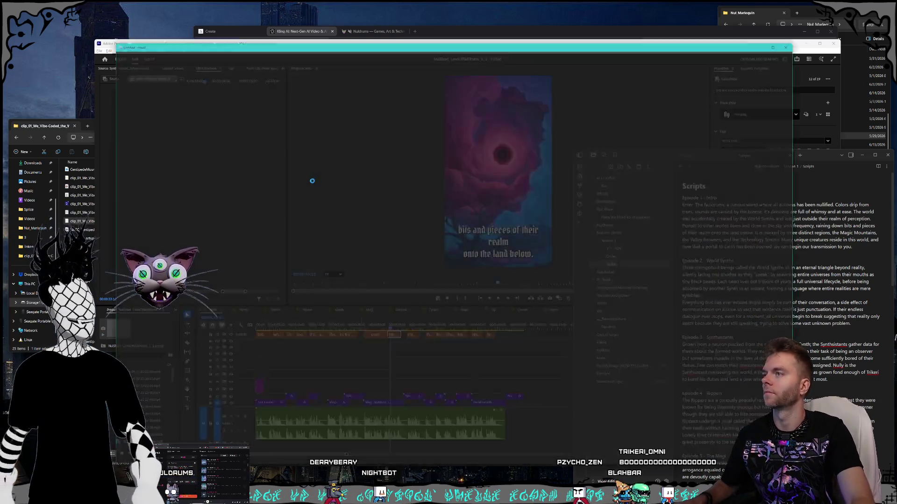